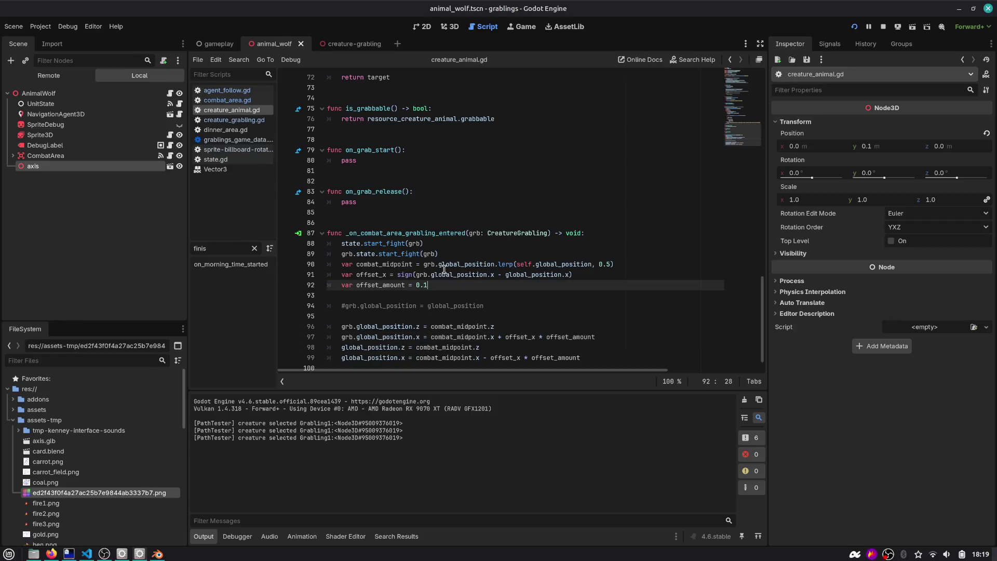
Step: Raise the fight offset amount on line 92 to 0.12
type("2")
scroll(519, 291, "down", 1)
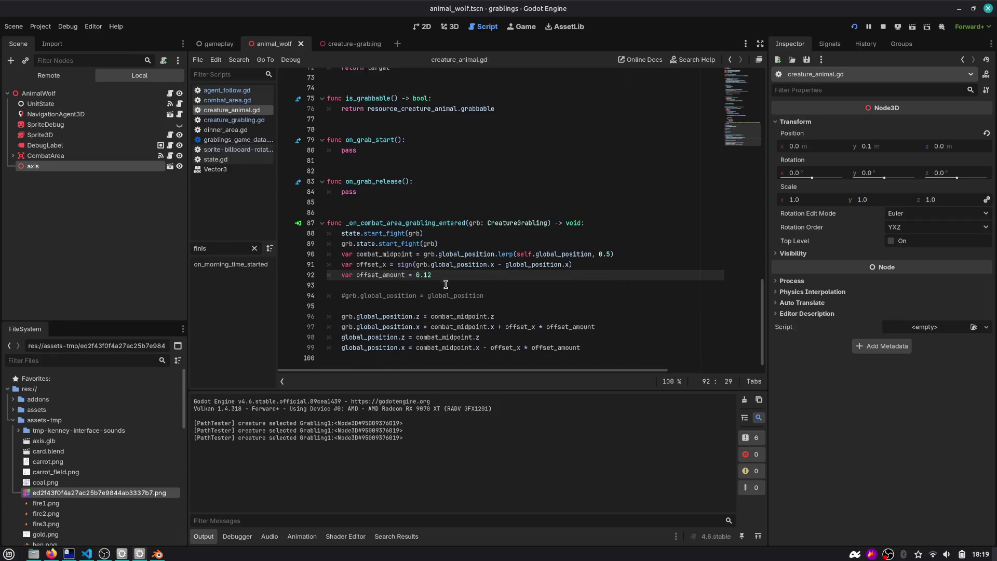
left_click(526, 296)
key("Down")
key("Down")
key("Down")
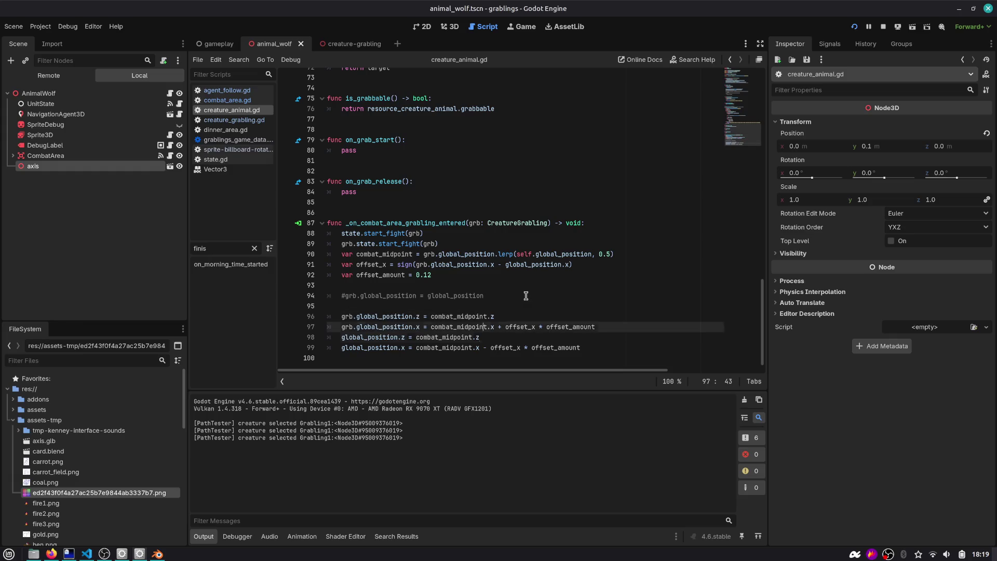
key("End")
Step: Add print("FIGHT START!") after the position updates and relaunch the game to test
key("Return")
key("Return")
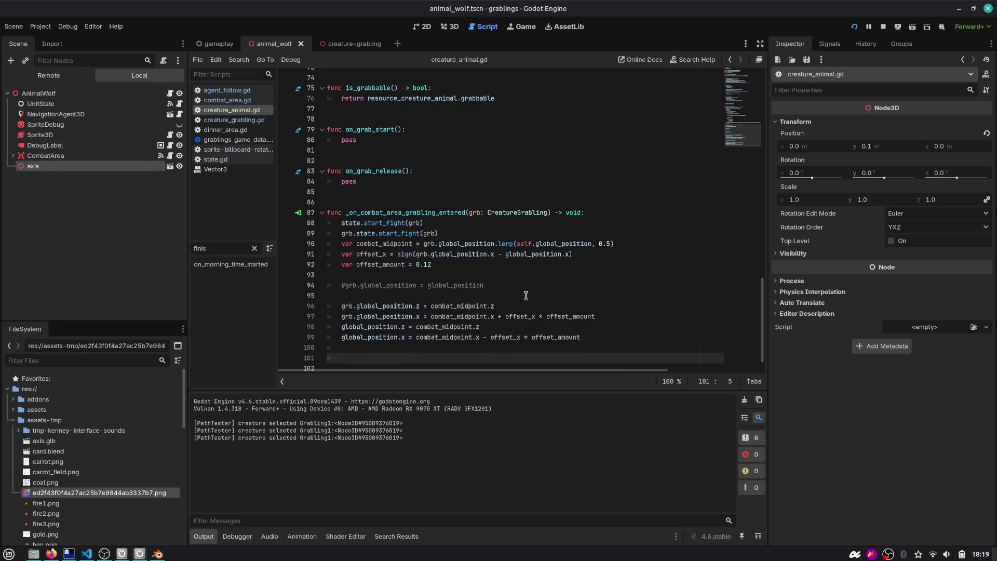
type("print(\"FIGHT START!\")")
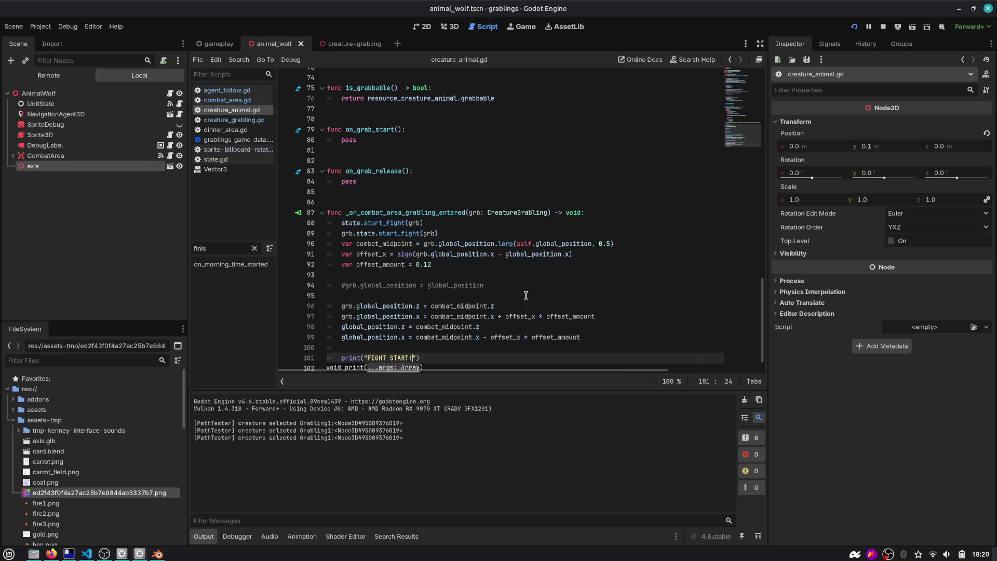
scroll(526, 295, "down", 1)
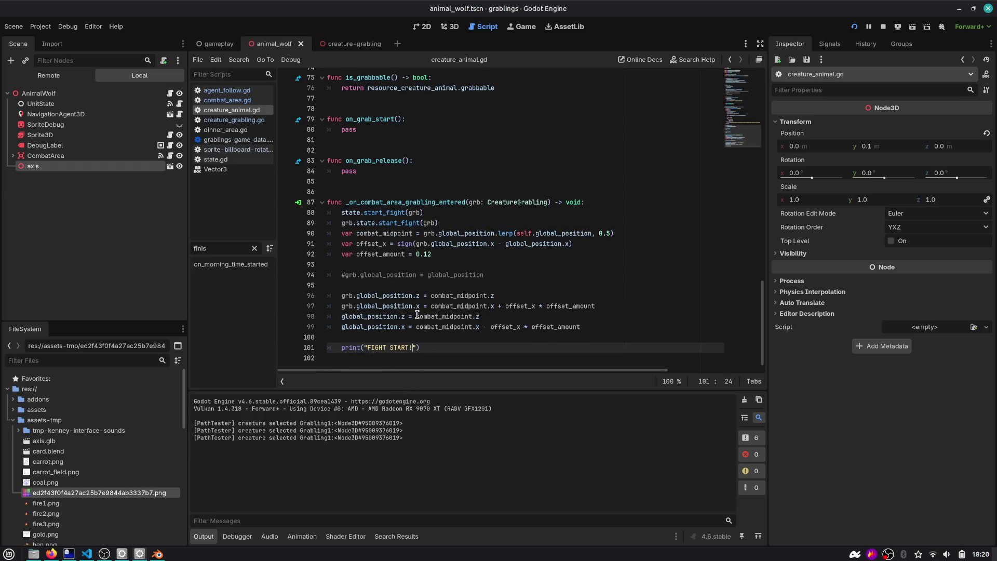
left_click(417, 316)
left_click(854, 26)
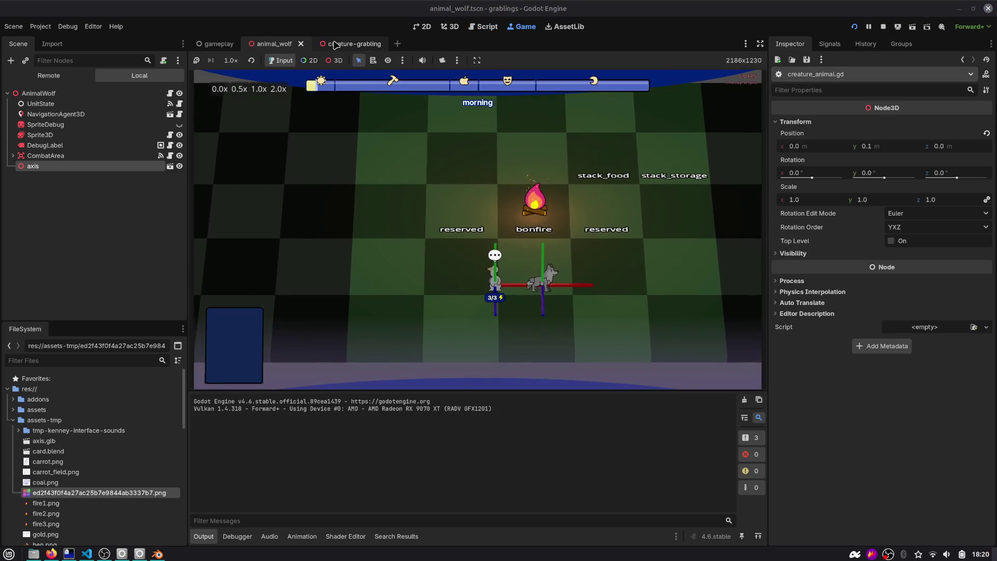
Step: Hide the axis helper in the wolf and grabling scenes and save the wolf scene
left_click(180, 167)
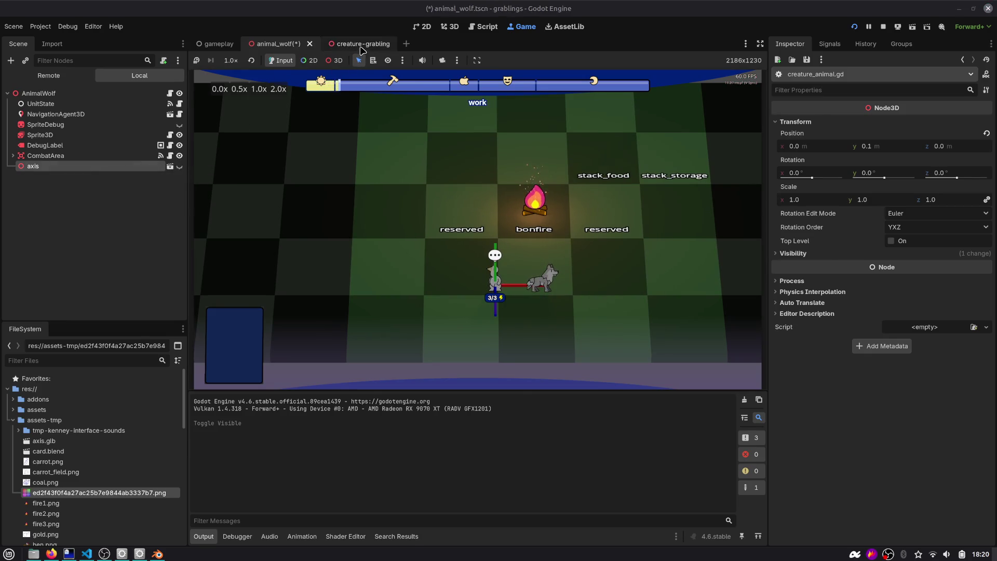
left_click(350, 43)
left_click(179, 290)
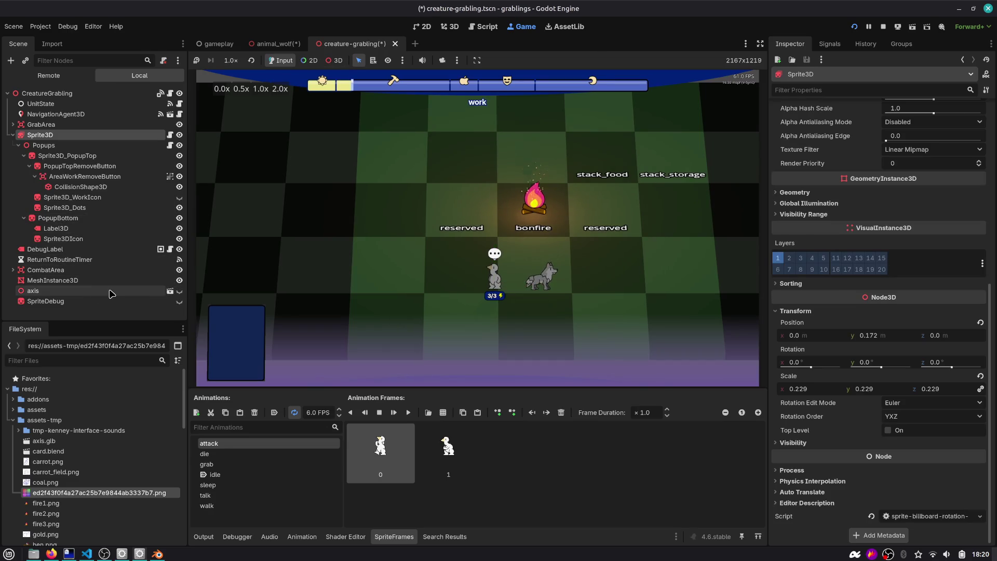
left_click(32, 291)
left_click(278, 44)
key("ctrl+s")
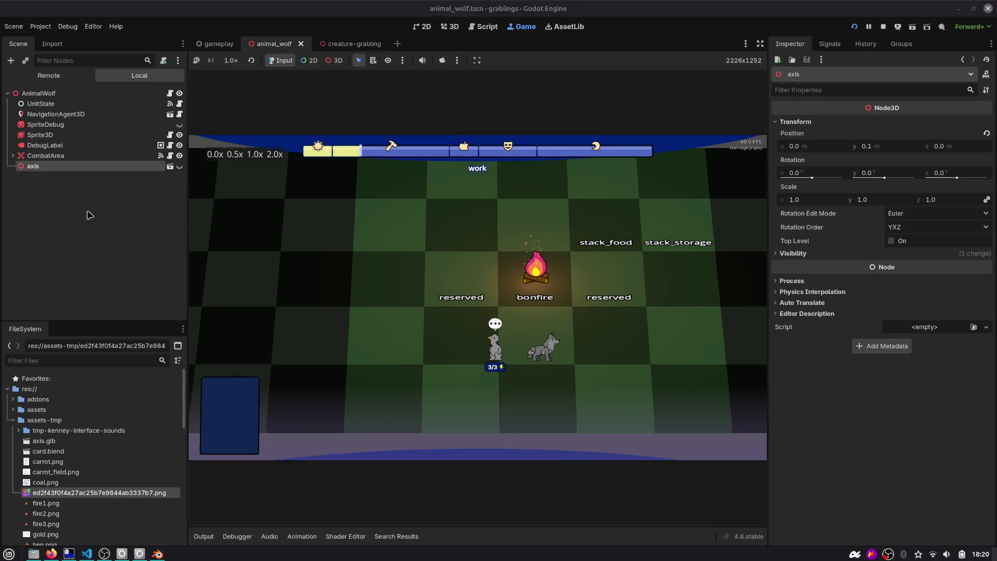
Step: Drag a grabling next to the wolf in the running game, then stop the game
left_click(130, 220)
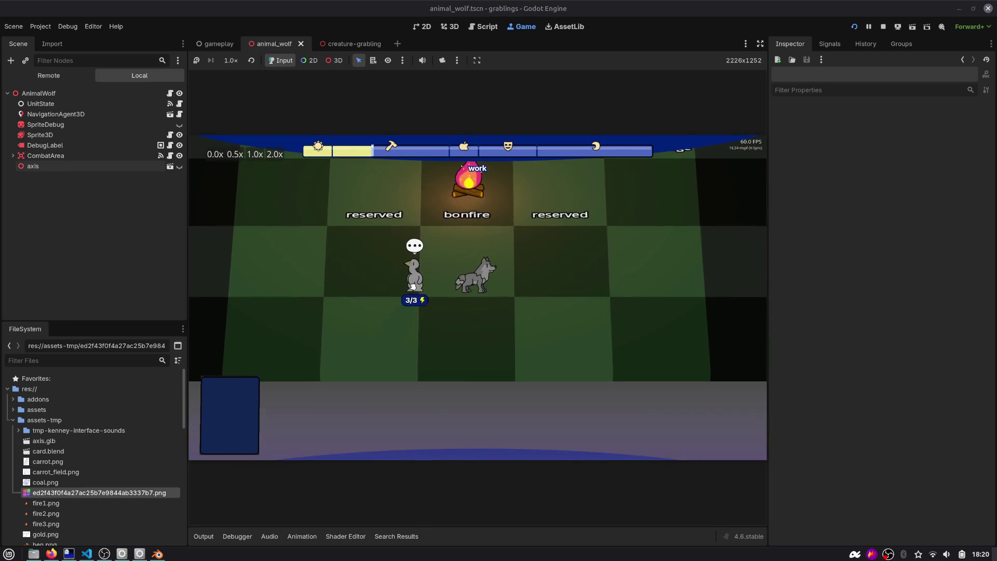
left_click_drag(414, 275, 332, 212)
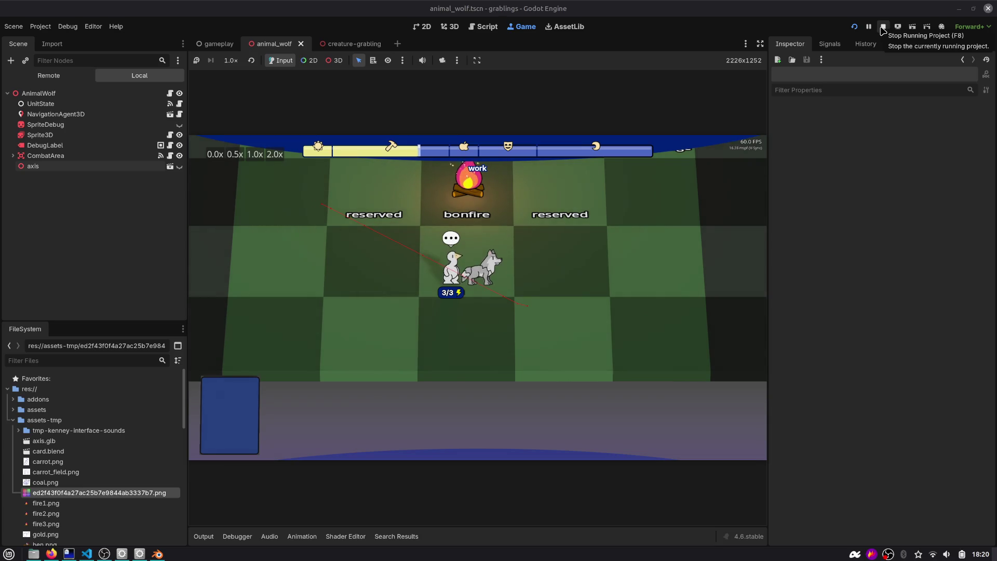
left_click(884, 27)
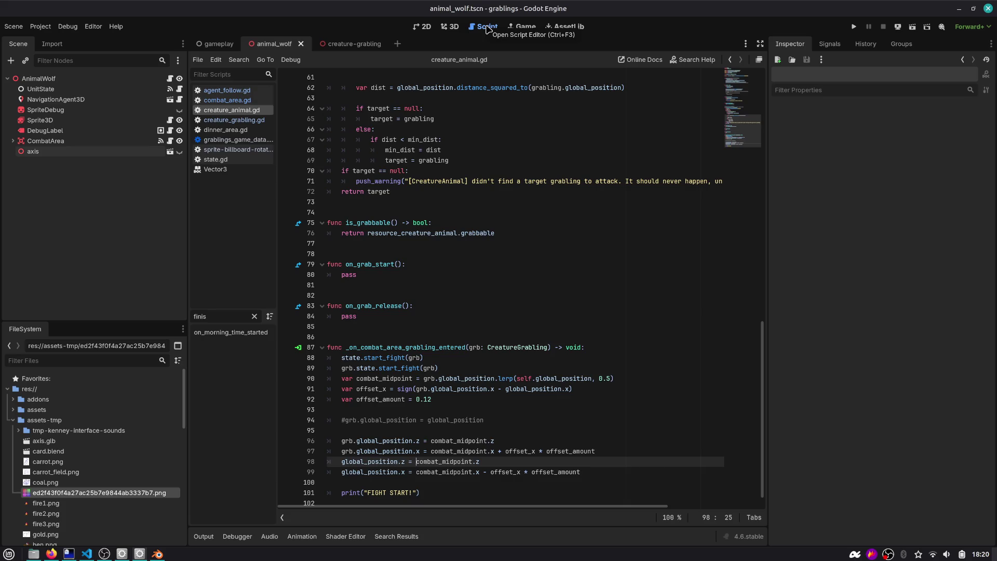
Step: Open a new line after line 99, above the FIGHT START! print, and start a sprite reference
scroll(392, 230, "down", 1)
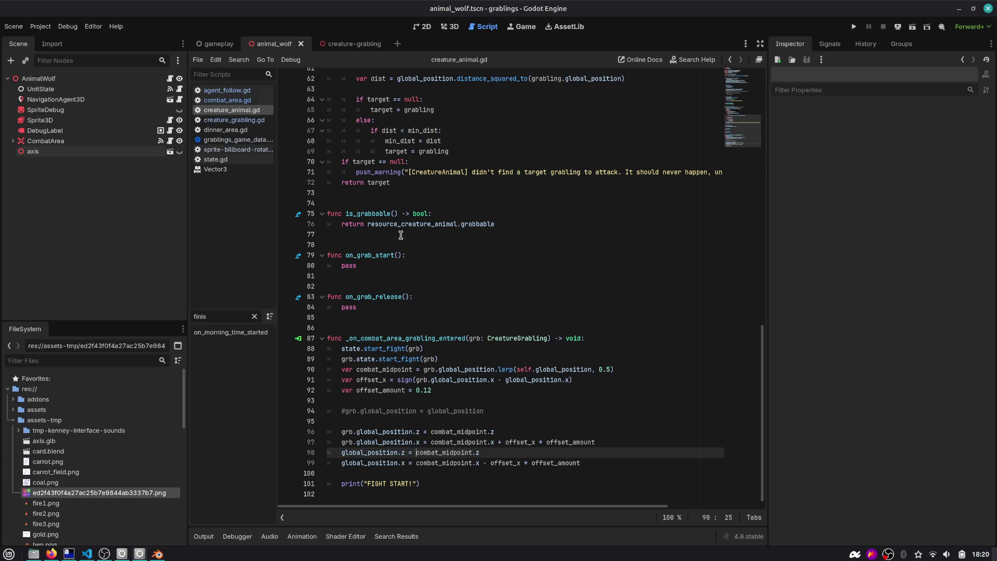
left_click(392, 486)
key("Up")
key("Up")
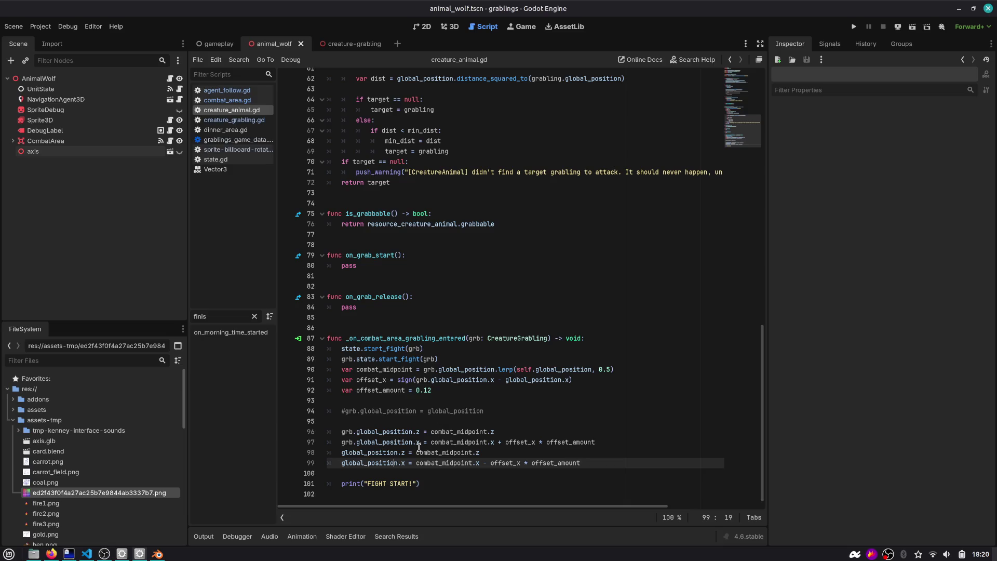
double_click(474, 338)
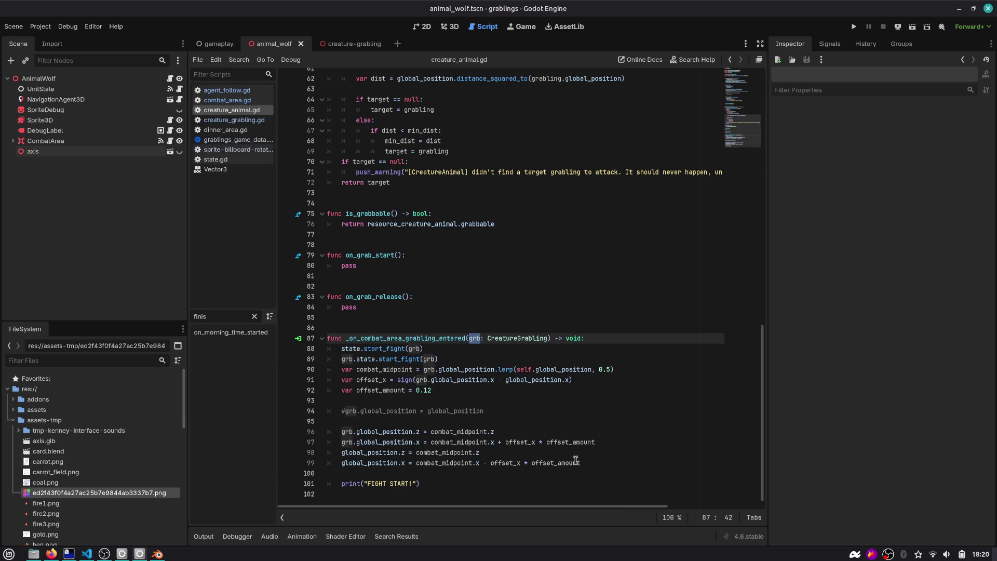
left_click(604, 464)
key("Return")
key("Return")
type("spri")
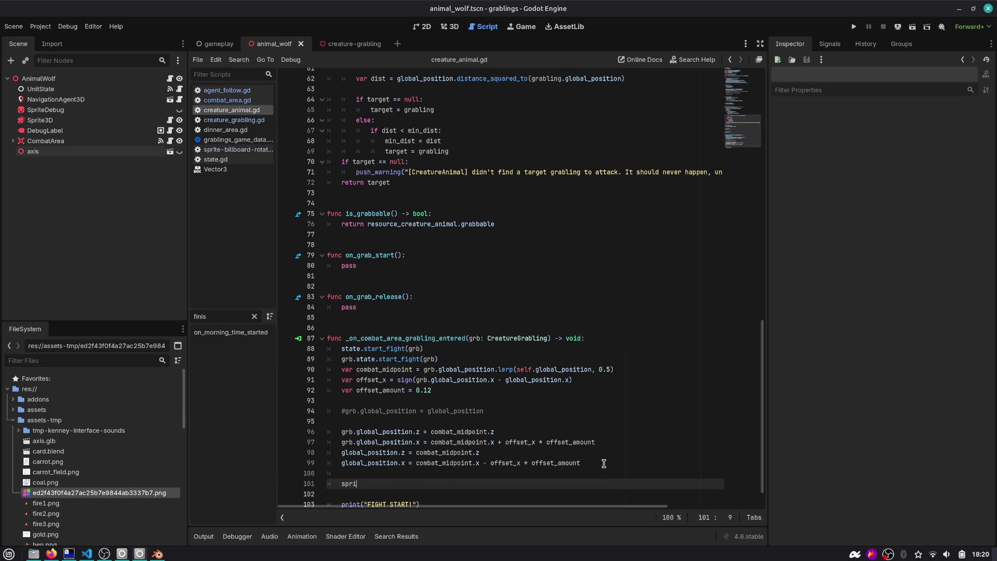
type("te")
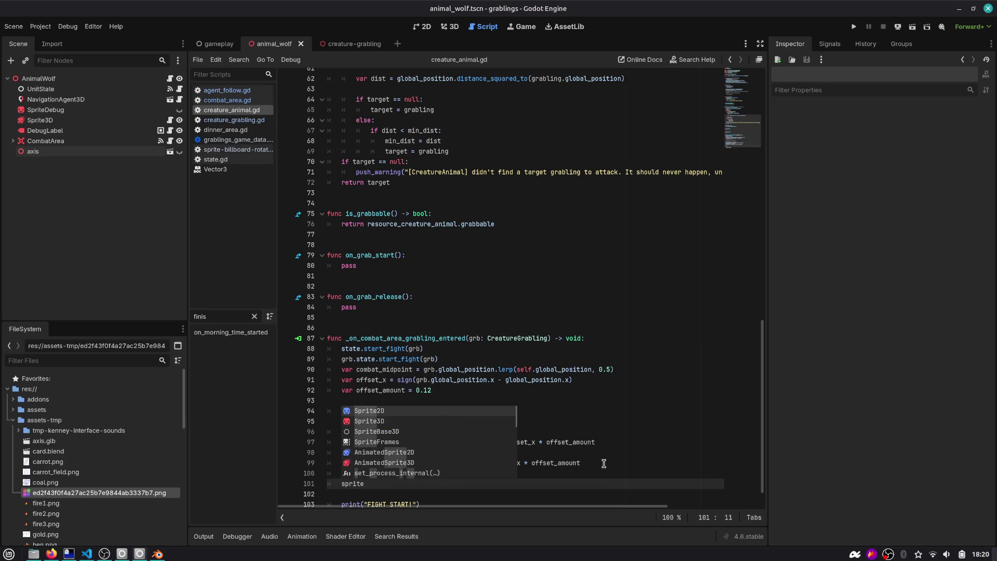
key("BackSpace")
key("BackSpace")
key("BackSpace")
scroll(614, 208, "up", 20)
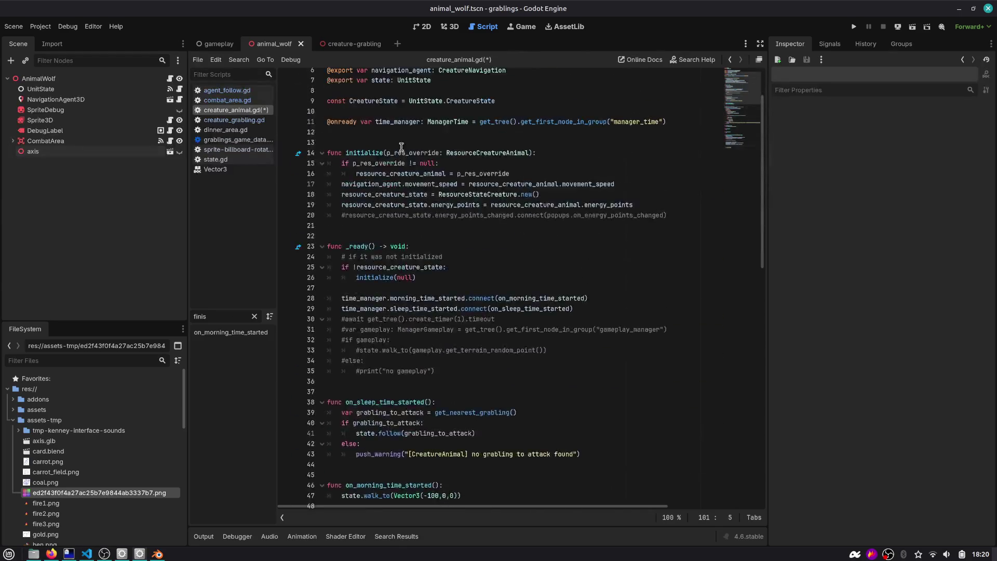
Step: Delete the wolf's SpriteDebug node from the scene
left_click(39, 78)
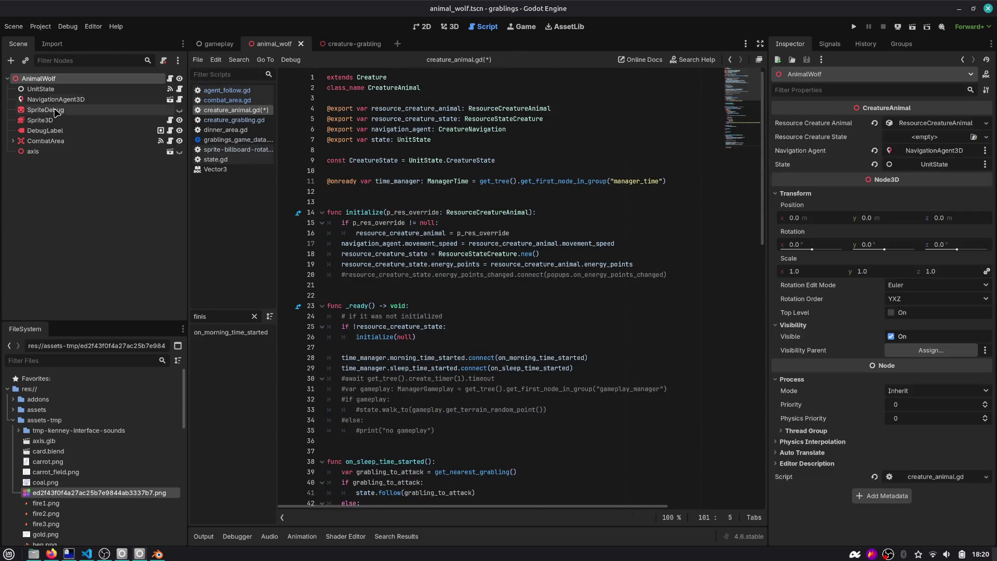
mouse_move(46, 110)
left_mouse_down()
mouse_move(335, 177)
mouse_move(366, 158)
mouse_move(73, 156)
mouse_move(70, 165)
mouse_move(88, 115)
left_mouse_up()
right_click(88, 115)
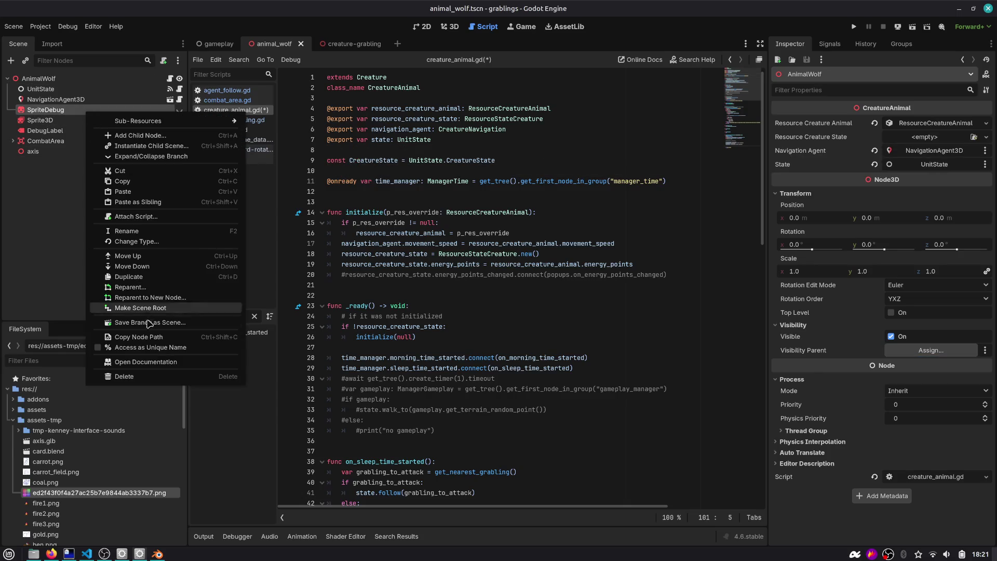
left_click(145, 375)
left_click(521, 288)
Step: Add an exported sprite_3d variable referencing the Sprite3D node in creature_animal.gd
mouse_move(40, 110)
left_mouse_down()
mouse_move(332, 161)
mouse_move(381, 151)
left_mouse_up()
double_click(381, 151)
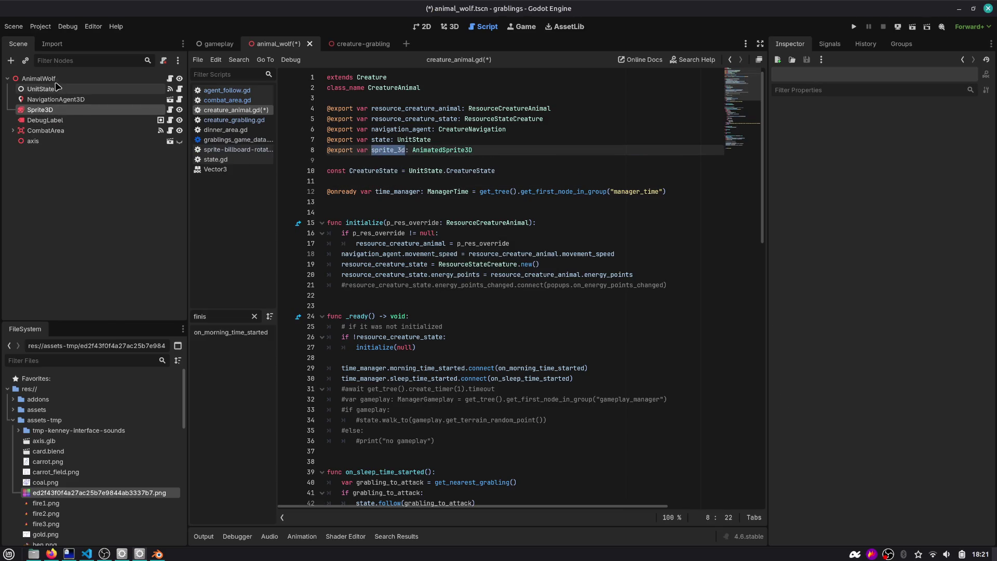
left_click(38, 78)
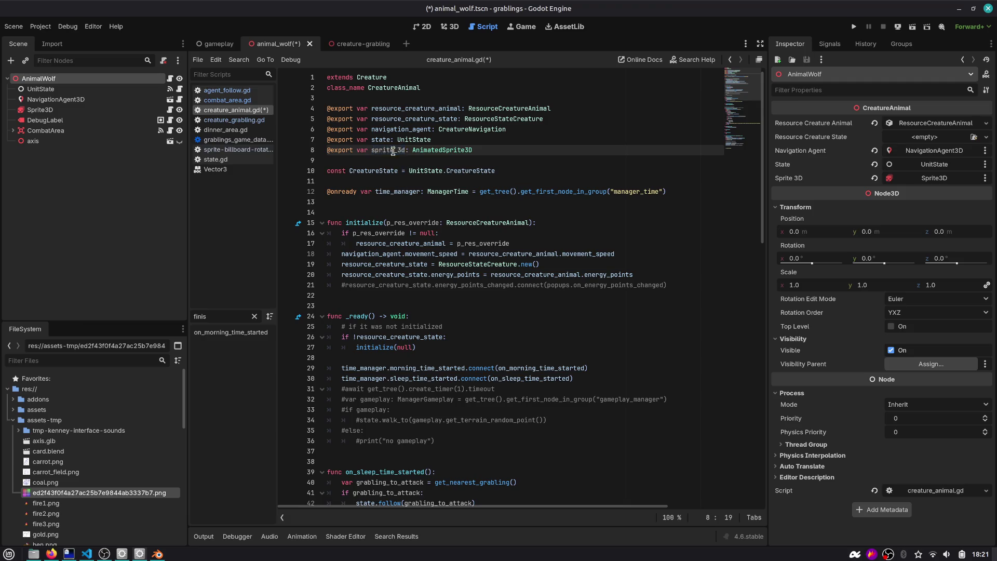
Step: Start a sprite_3d.flip_h line on line 101 and inspect the wolf's Sprite3D node properties
scroll(411, 177, "down", 4)
scroll(369, 425, "down", 17)
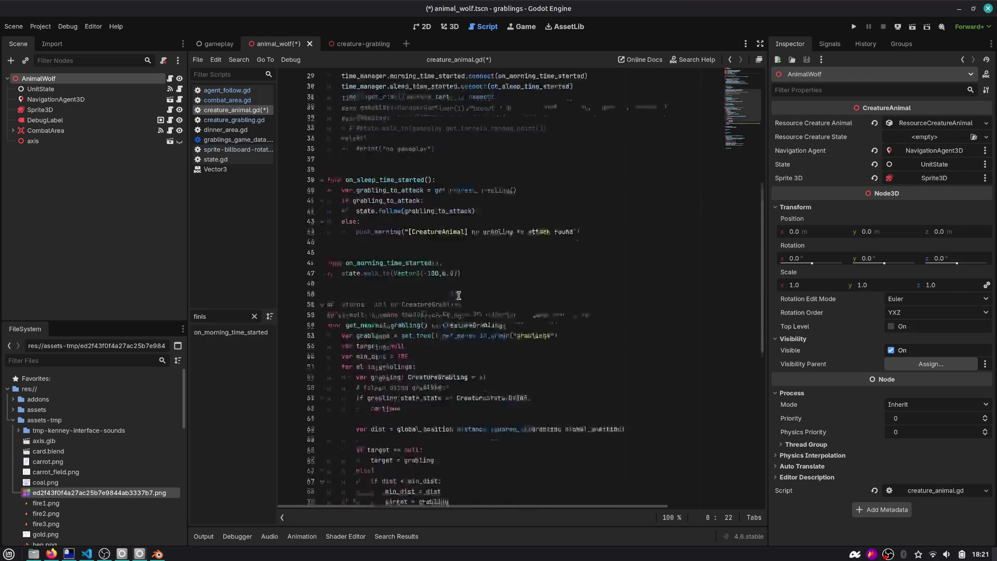
left_click(420, 450)
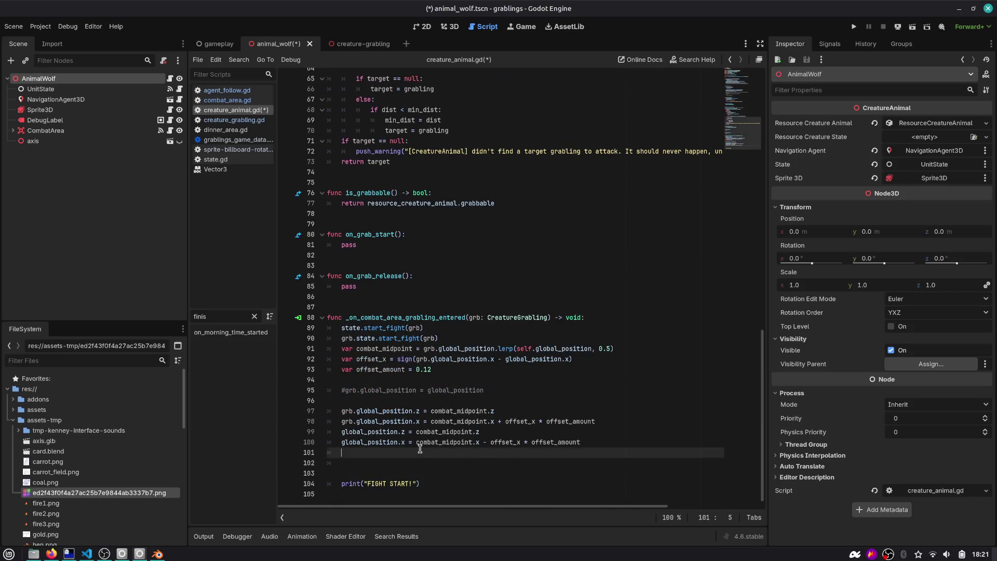
key("ctrl+z")
key("ctrl+z")
key("ctrl+z")
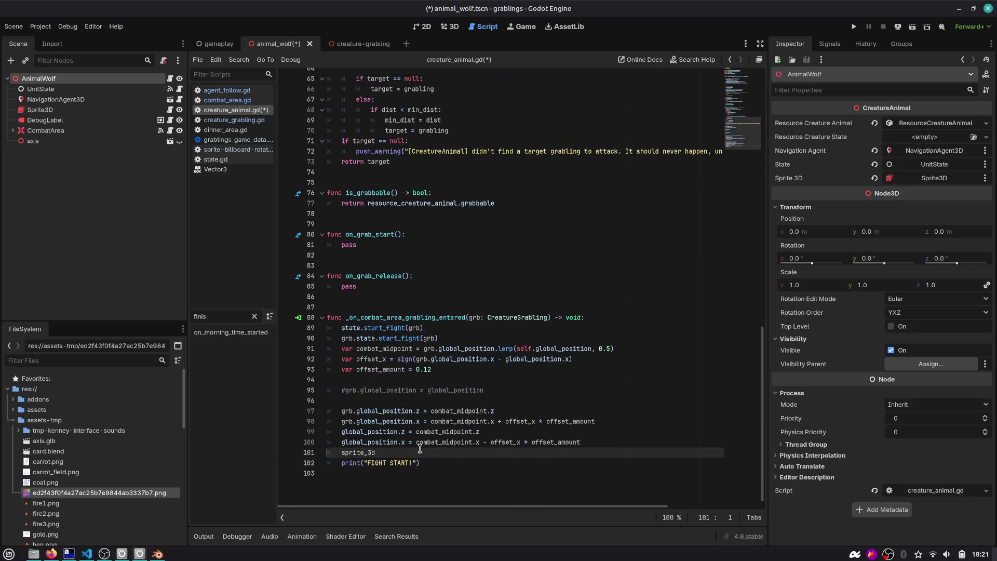
type(".flip")
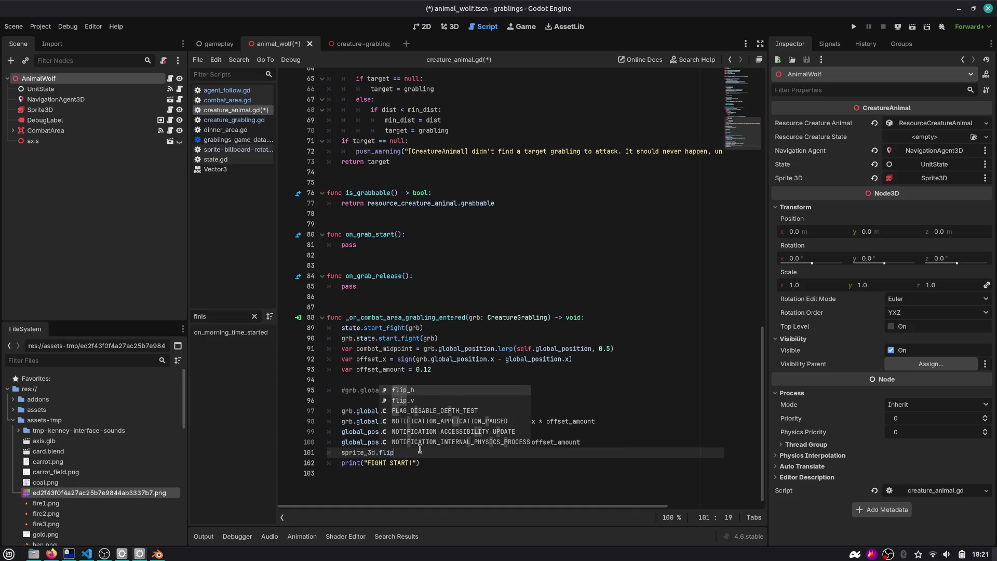
key("Return")
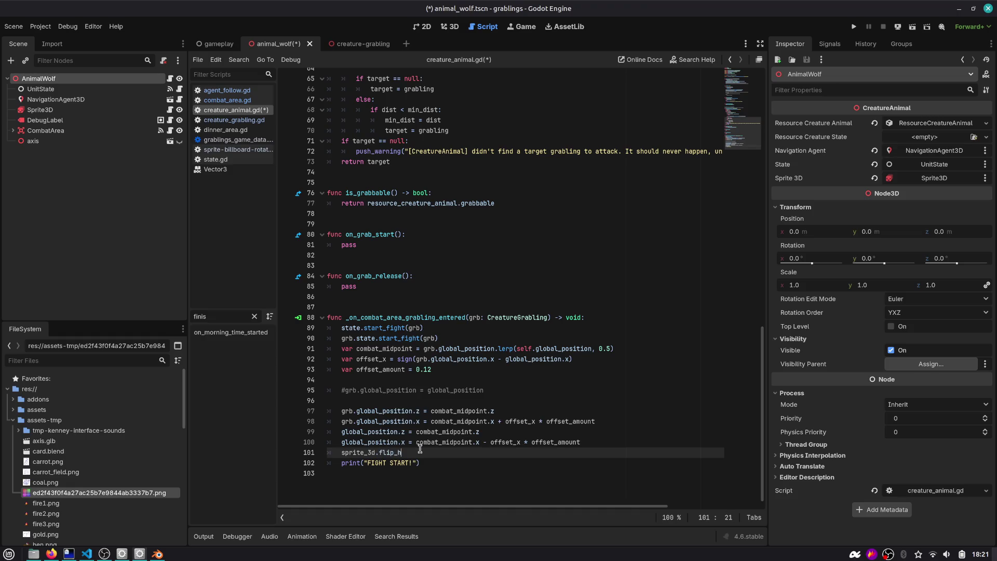
scroll(421, 448, "up", 1)
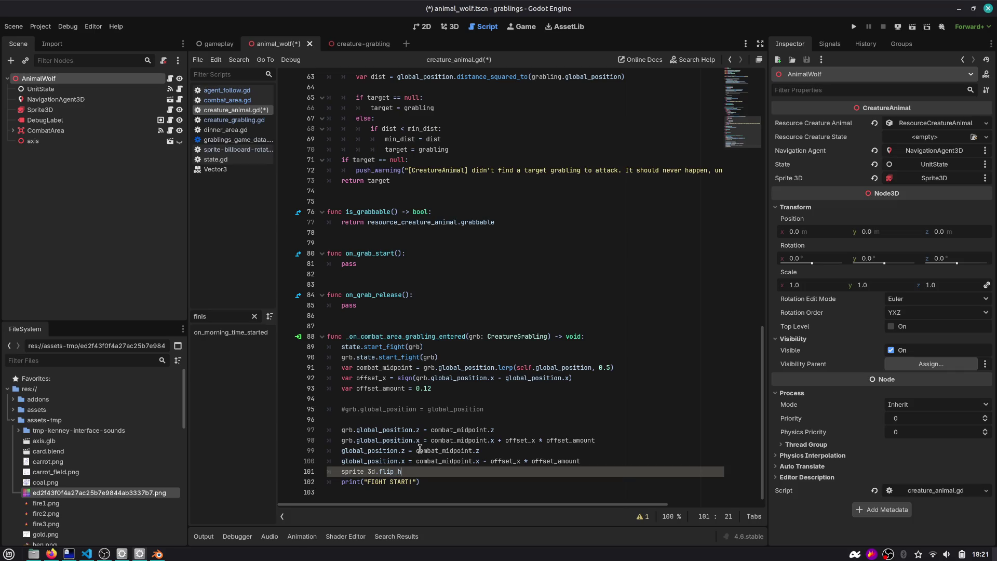
left_click(73, 109)
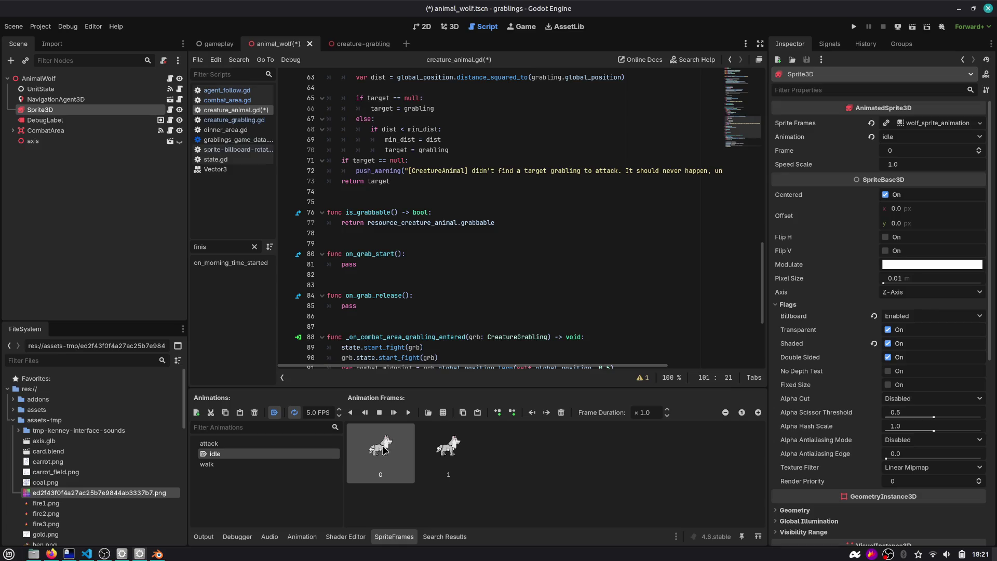
Step: Rename offset_x to x_dir on every line of the combat handler
scroll(387, 275, "down", 3)
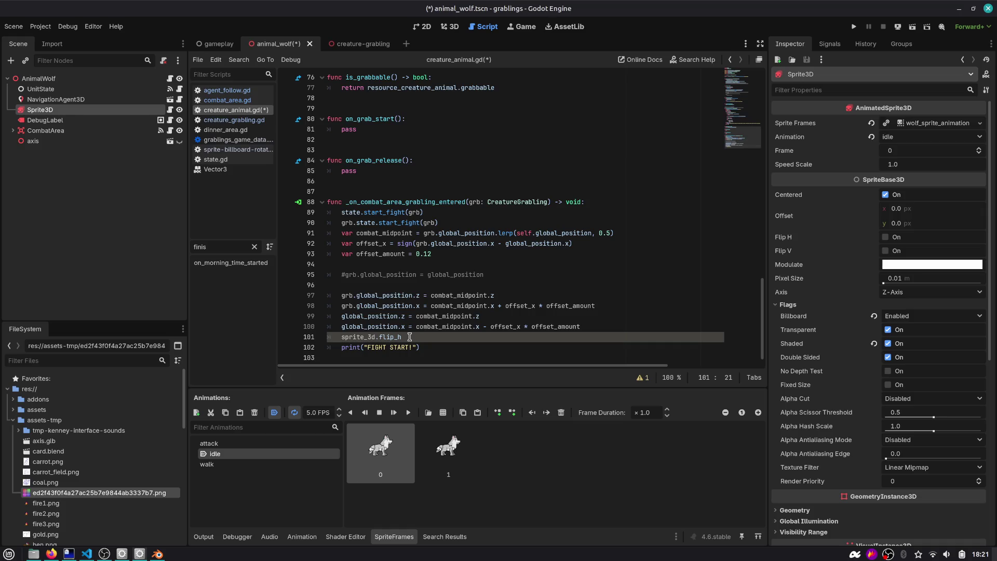
double_click(375, 254)
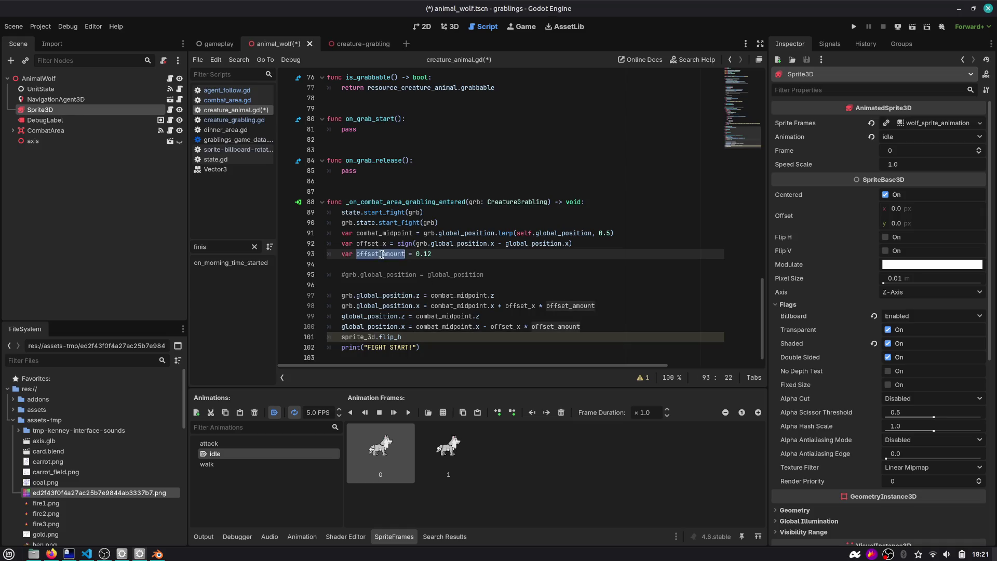
double_click(371, 242)
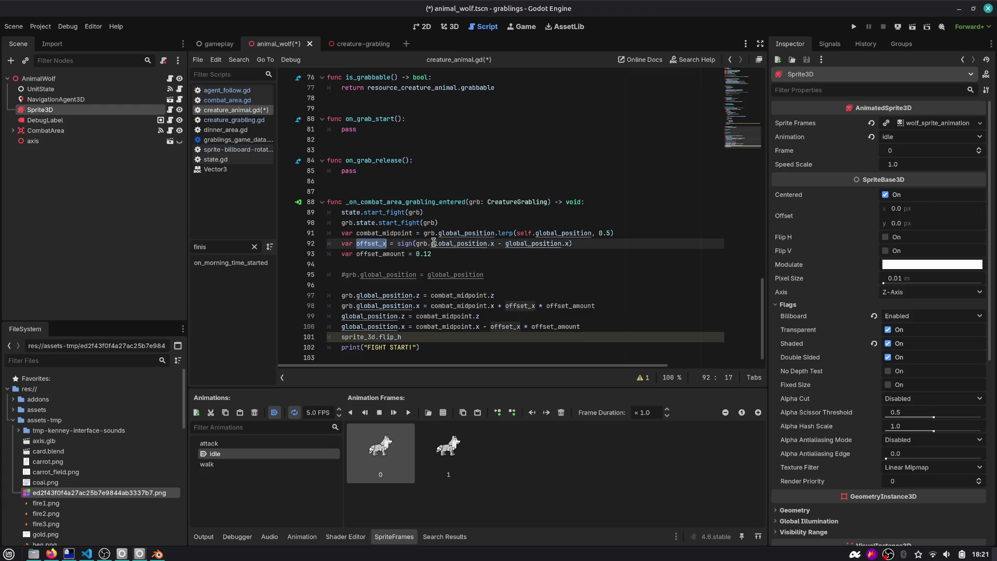
key("ctrl+d")
key("ctrl+d")
type("x")
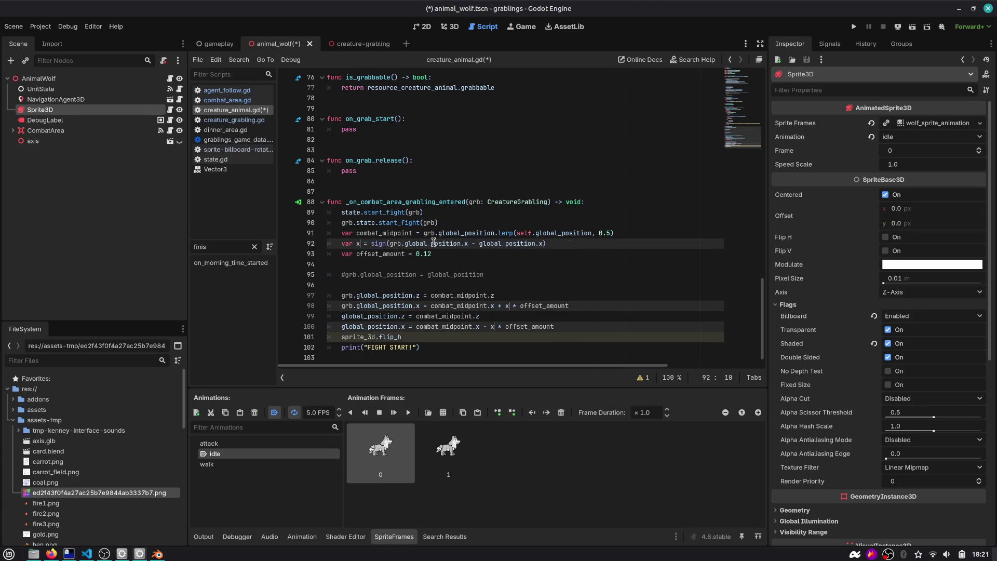
type("_dir")
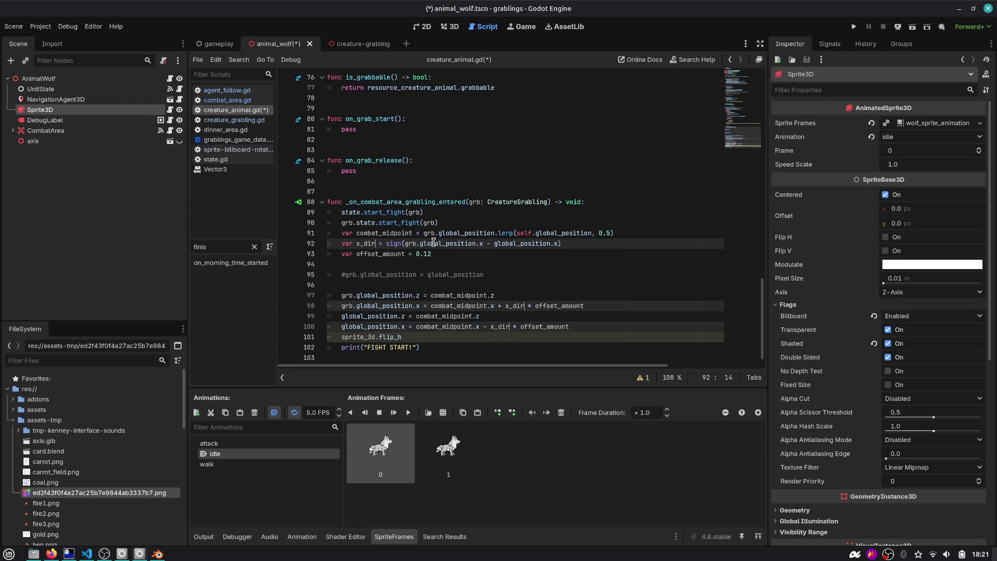
key("Escape")
double_click(366, 243)
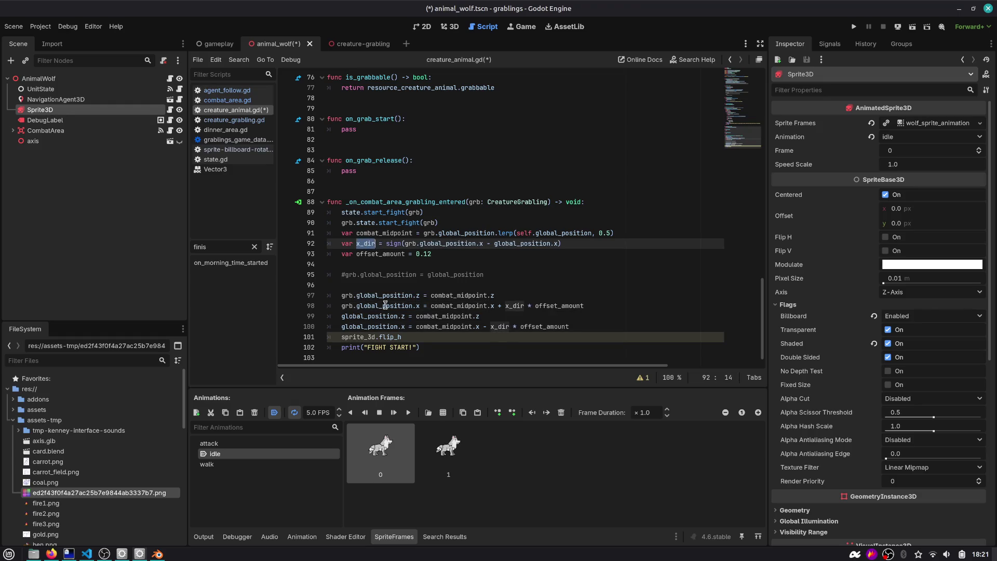
Step: Set sprite_3d.flip_h from x_dir and add a line copying sprite_3d.flip_h to the grabling
left_click(411, 338)
type("= x_dir > 0")
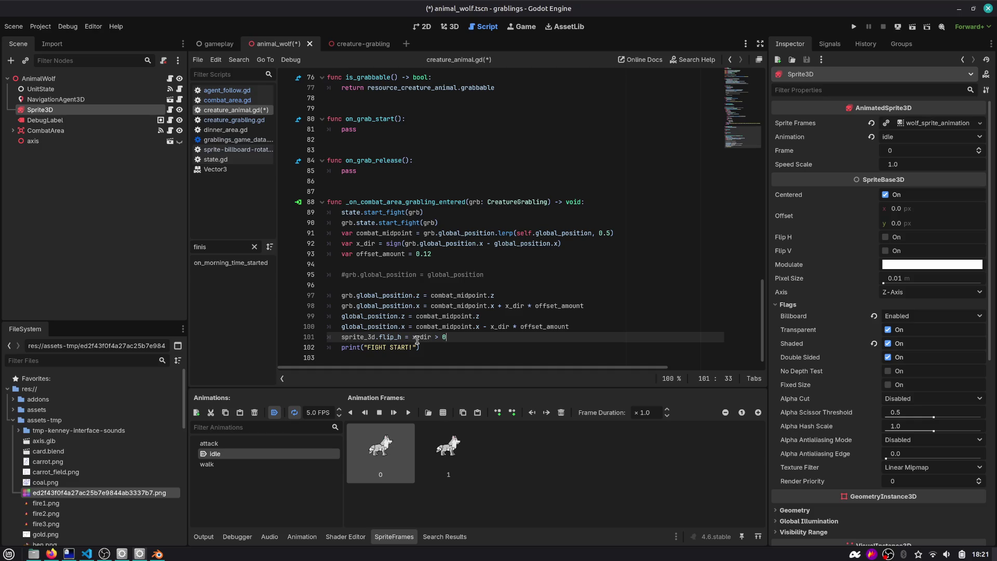
key("shift+Home")
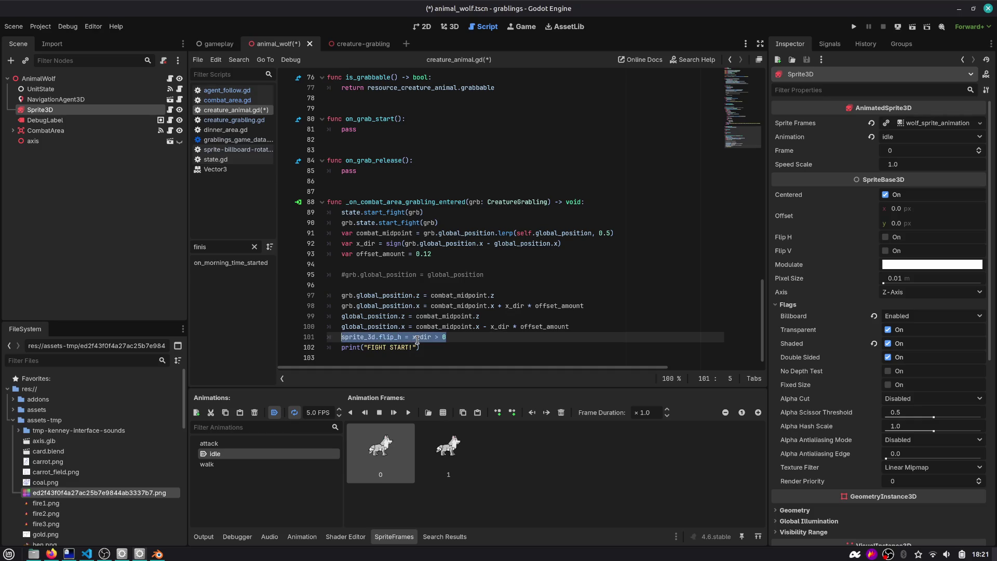
key("End")
key("Return")
scroll(417, 340, "down", 1)
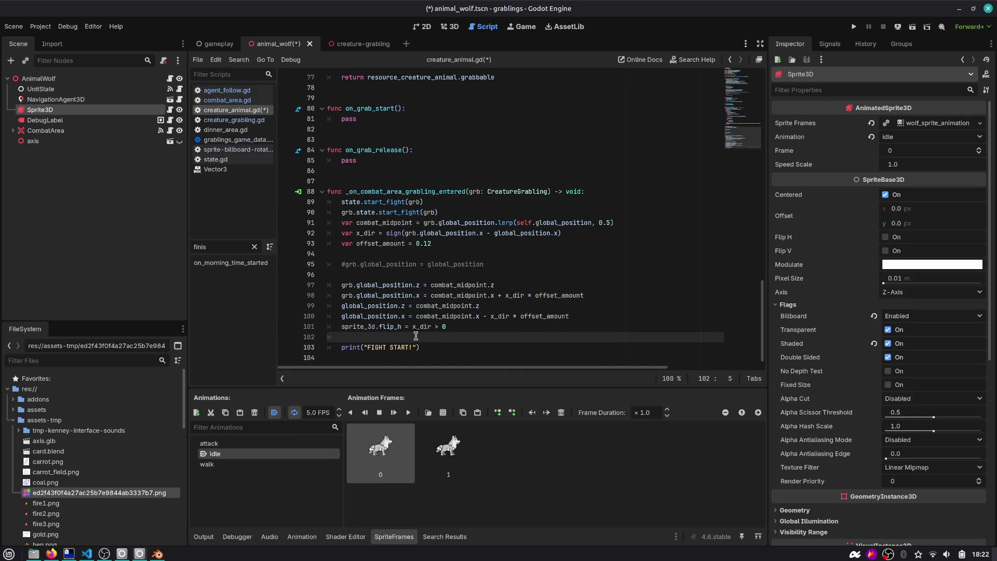
double_click(382, 328)
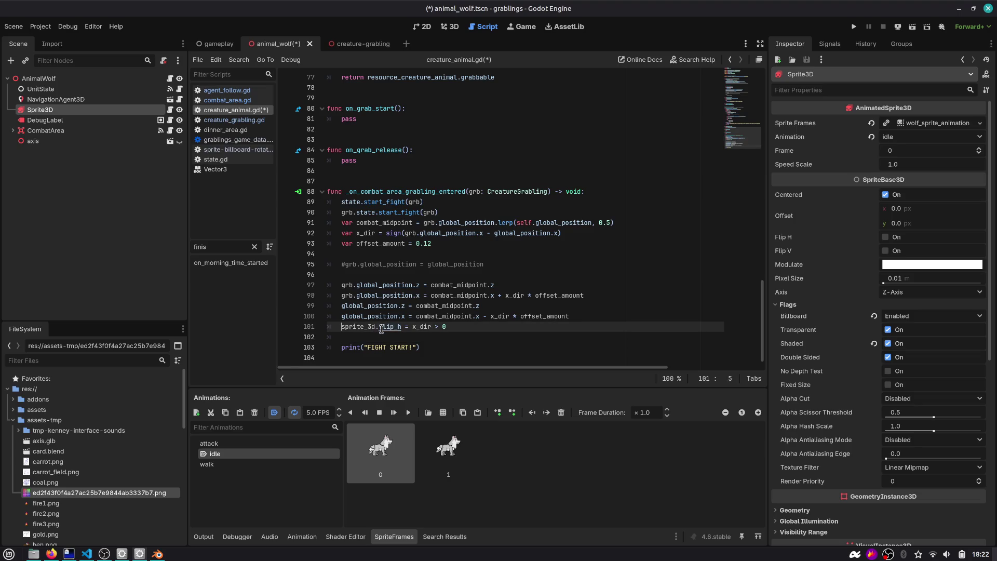
key("shift+Home")
key("Down")
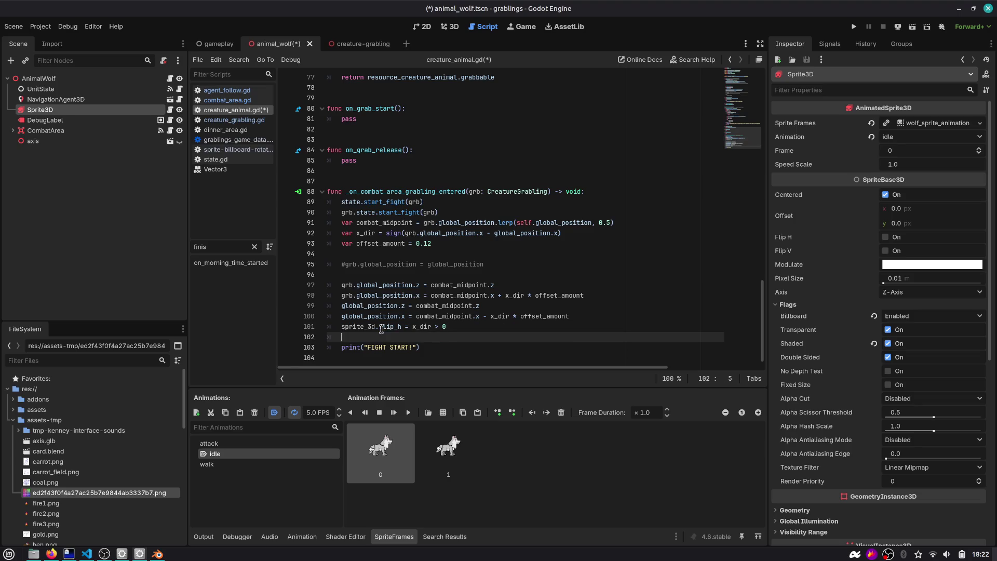
type("grb.f")
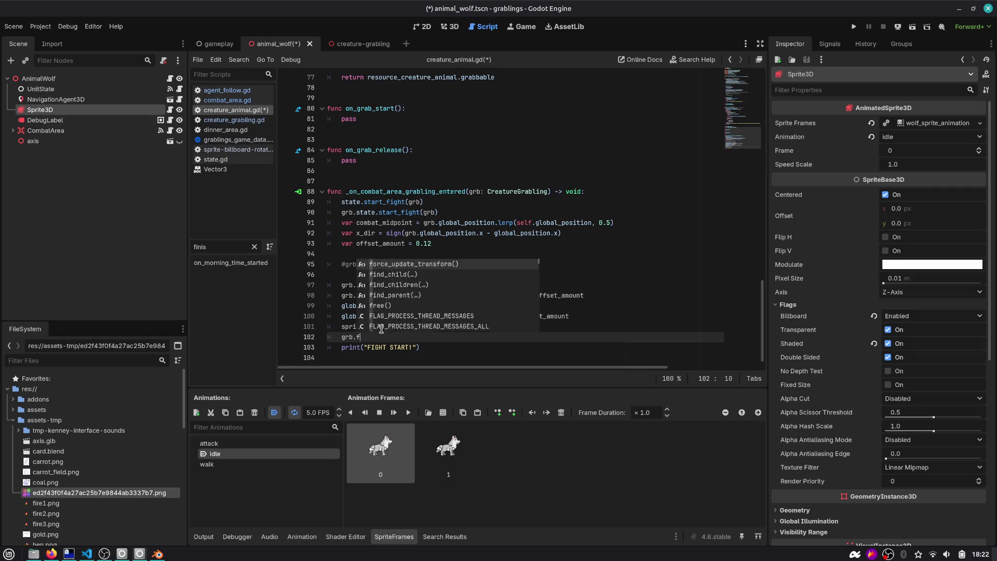
type("lip_h")
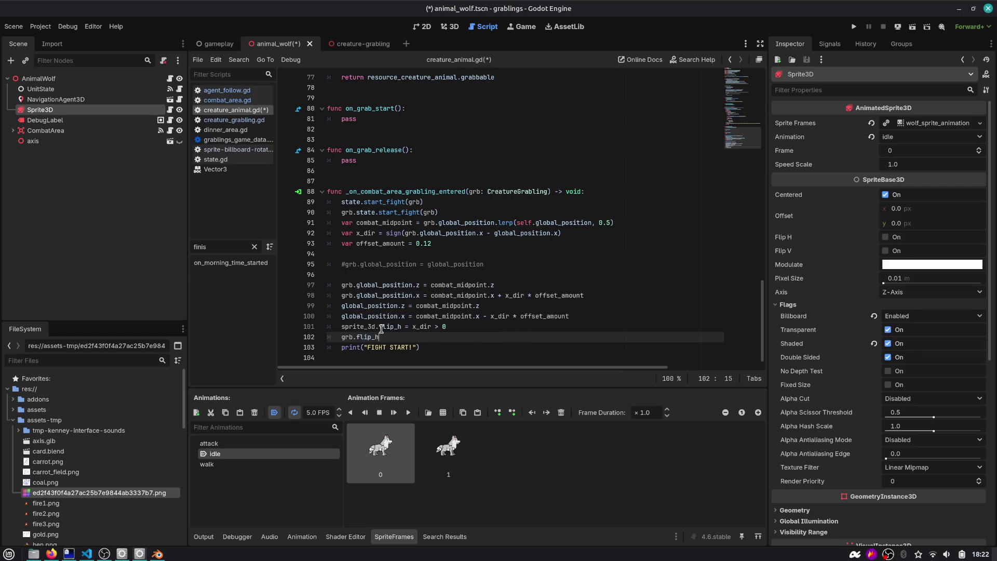
type(" = sprite_3d.flip")
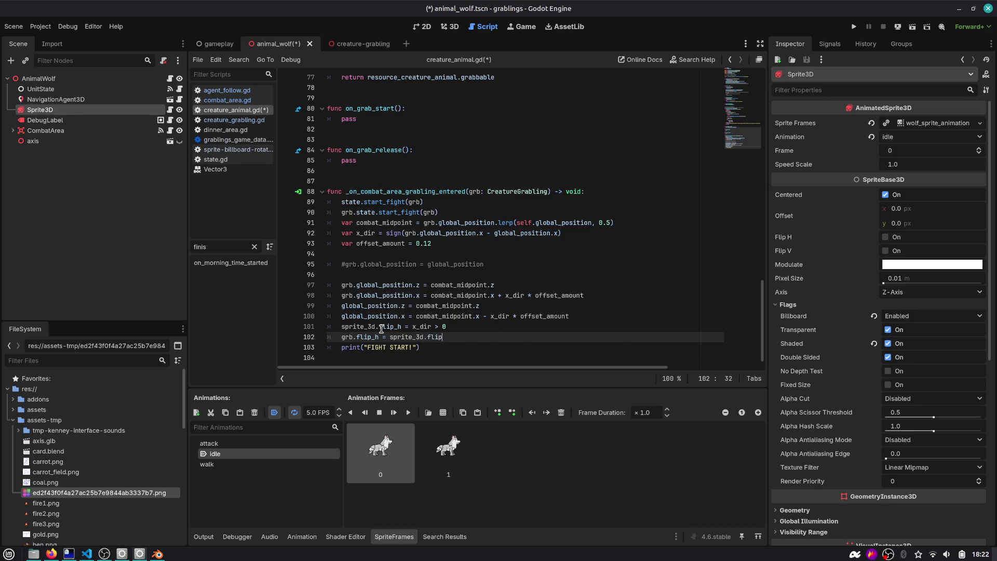
key("ctrl+s")
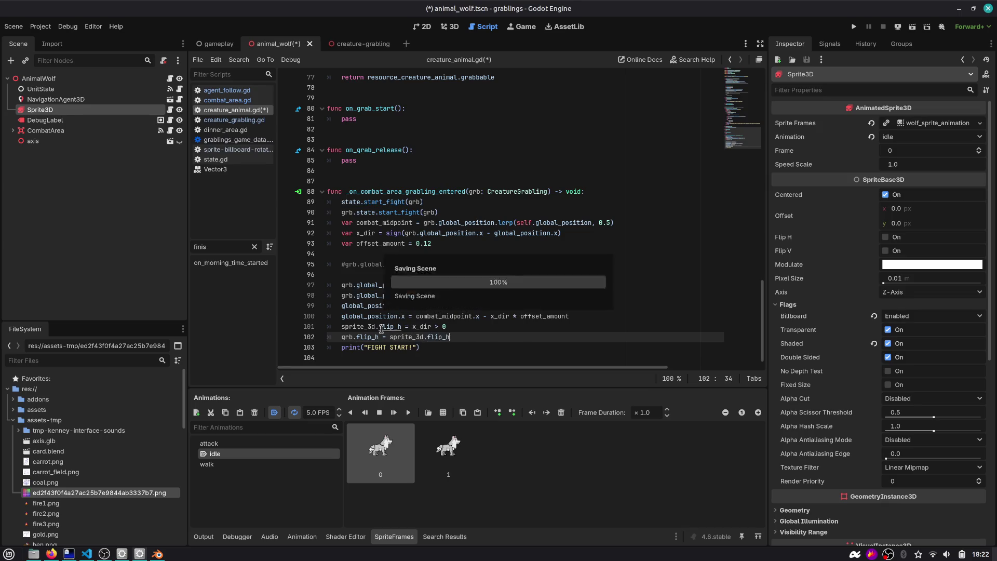
type("_h")
key("Return")
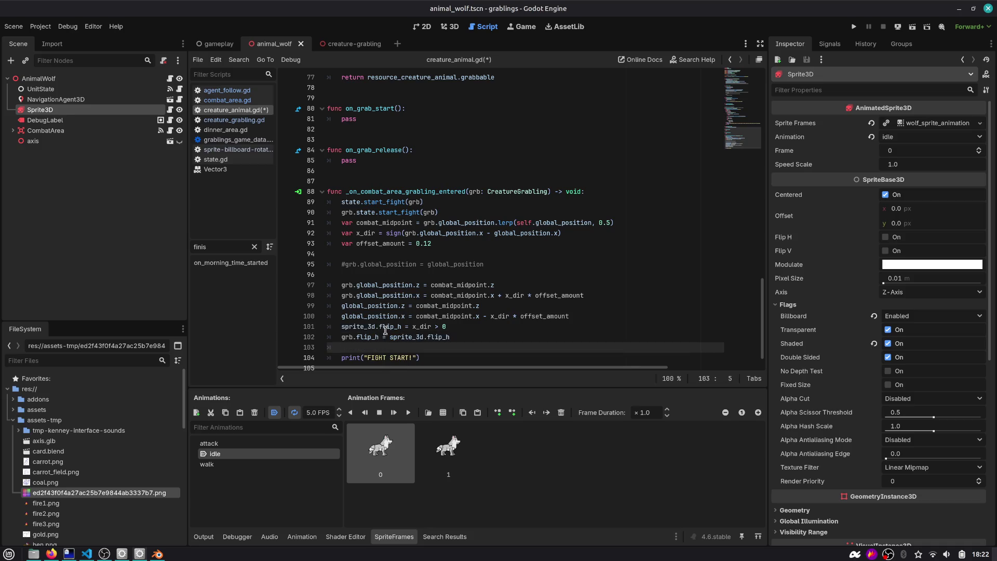
Step: Change the flip condition to x_dir < 0 and run the game with F5
double_click(380, 327)
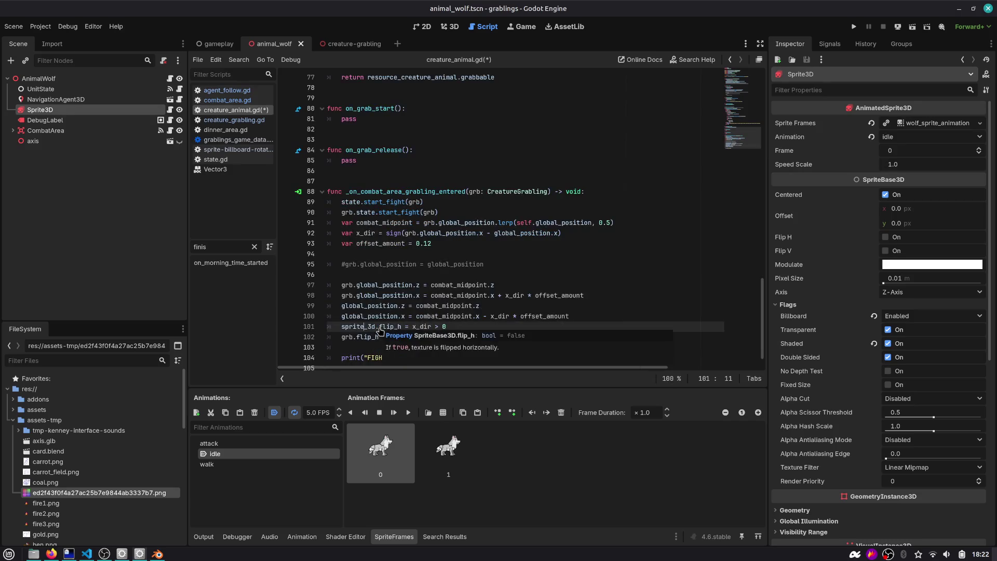
scroll(389, 324, "down", 1)
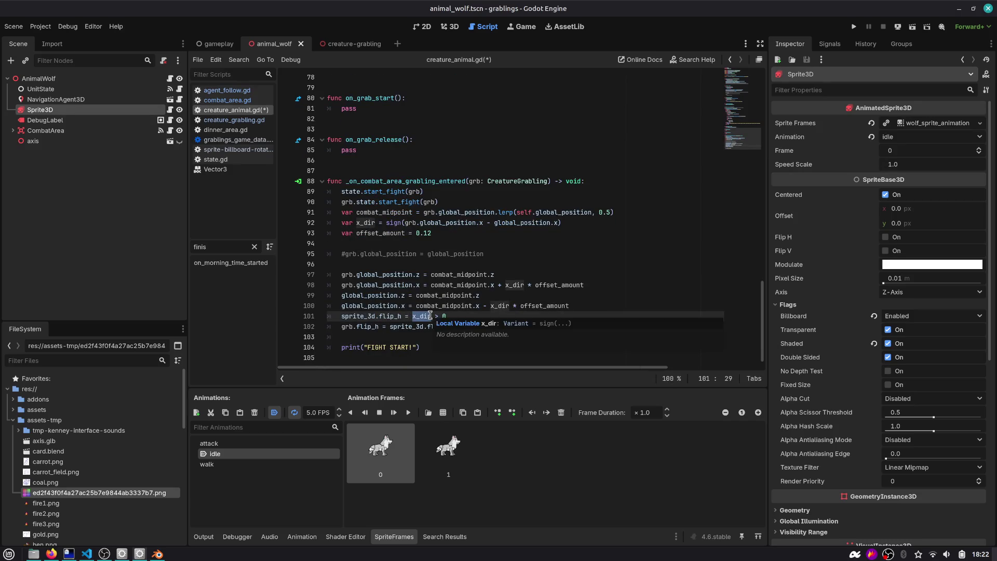
left_click(450, 316)
double_click(429, 318)
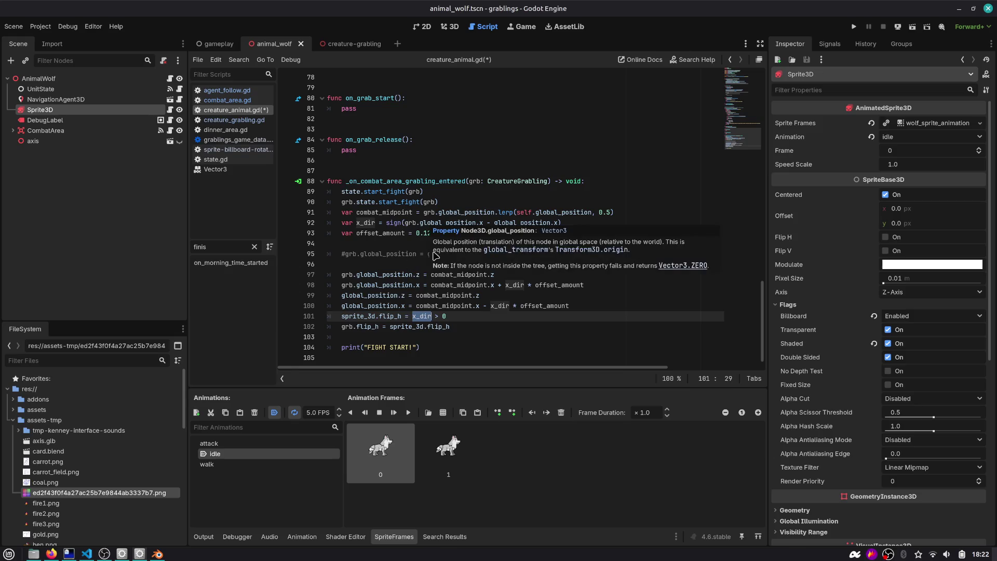
double_click(370, 222)
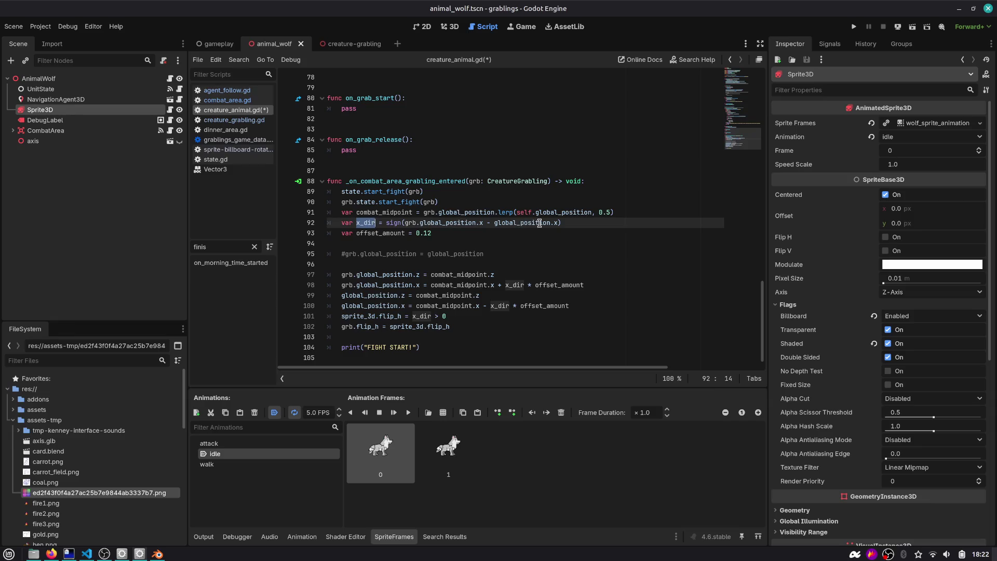
left_click(442, 316)
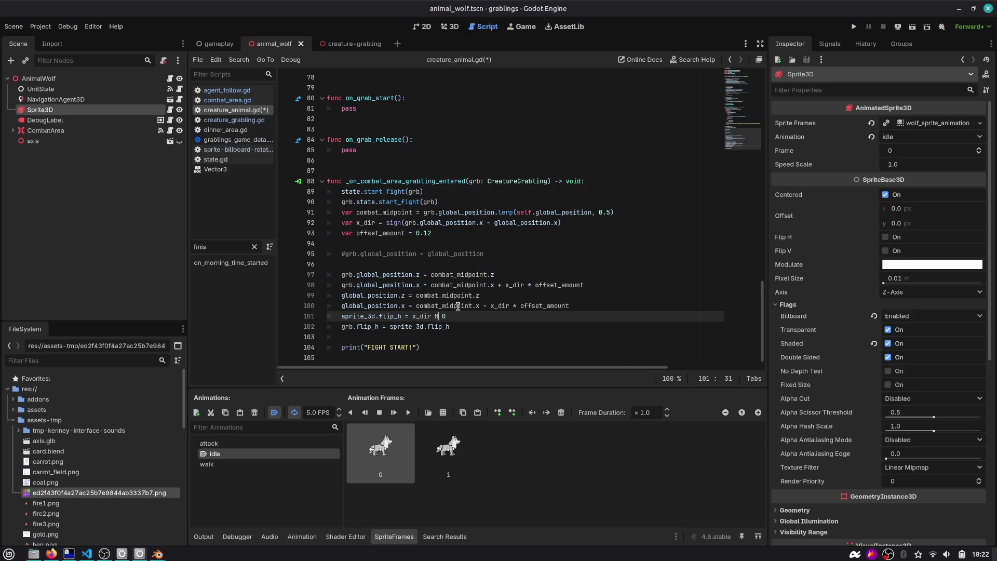
key("BackSpace")
type("<")
key("F5")
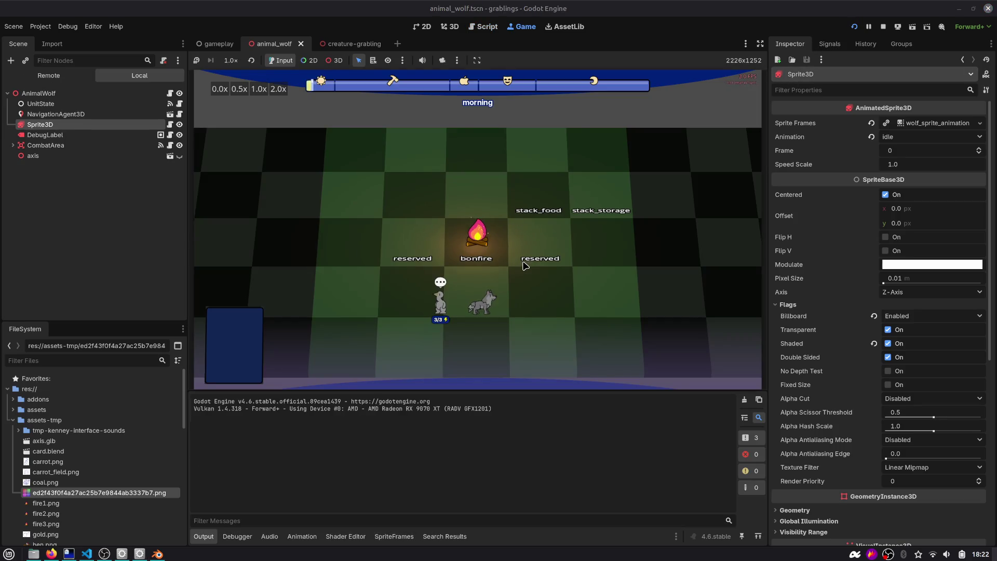
Step: Send the grabling toward the wolf, then change line 102 to grb.sprite_3d.flip_h and rerun
left_click(457, 230)
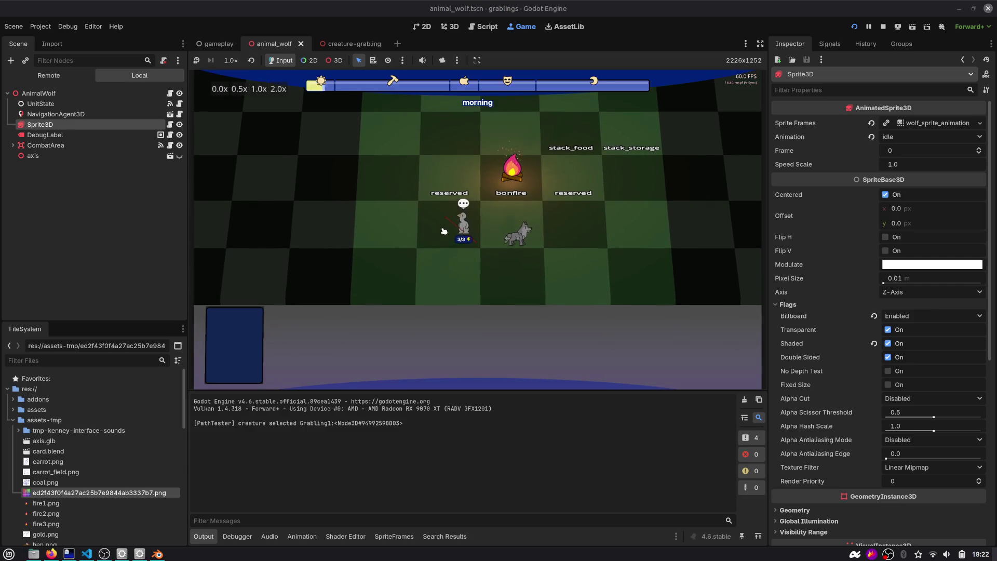
left_click(451, 218)
left_click(548, 254)
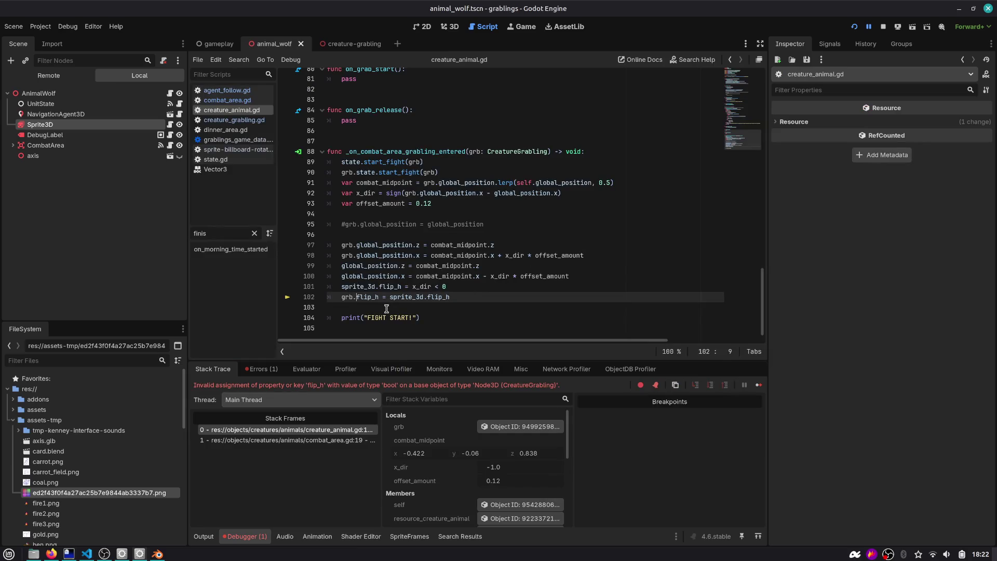
type("sprite_3d.")
key("F5")
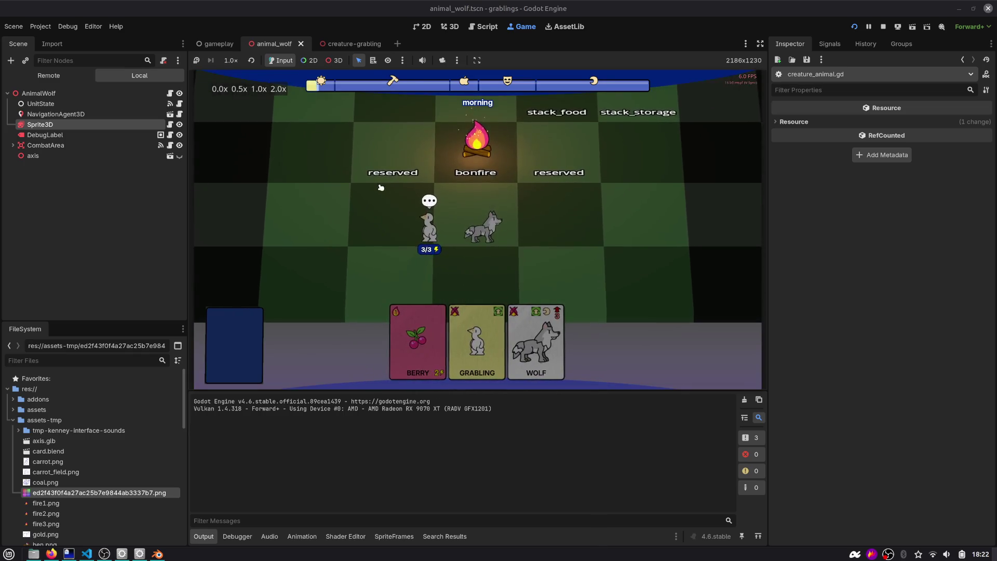
Step: Lead the grabling into a fight with the wolf and open the Debug Gameplay Window
mouse_move(429, 229)
left_mouse_down()
mouse_move(405, 147)
mouse_move(547, 229)
left_mouse_up()
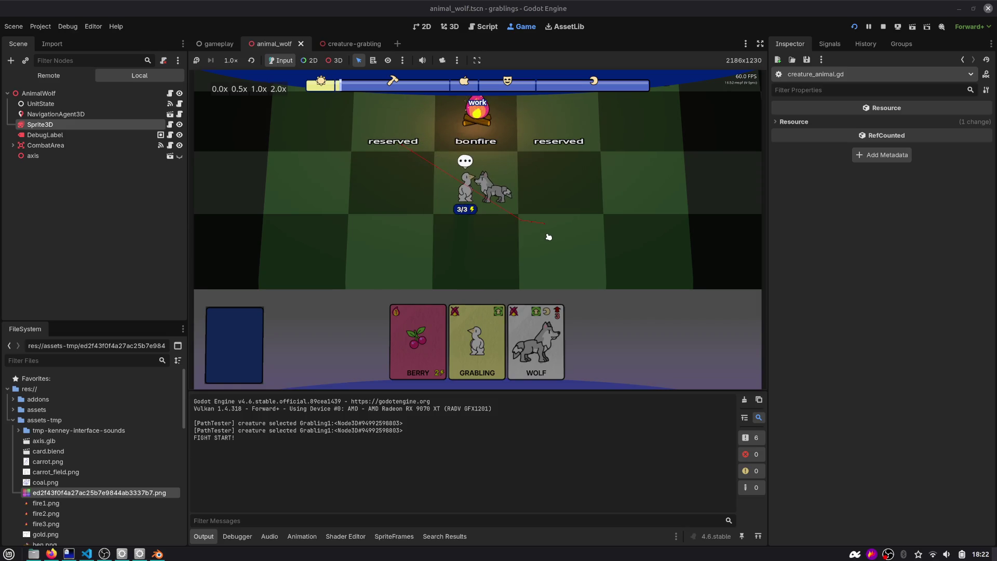
left_click_drag(549, 237, 609, 226)
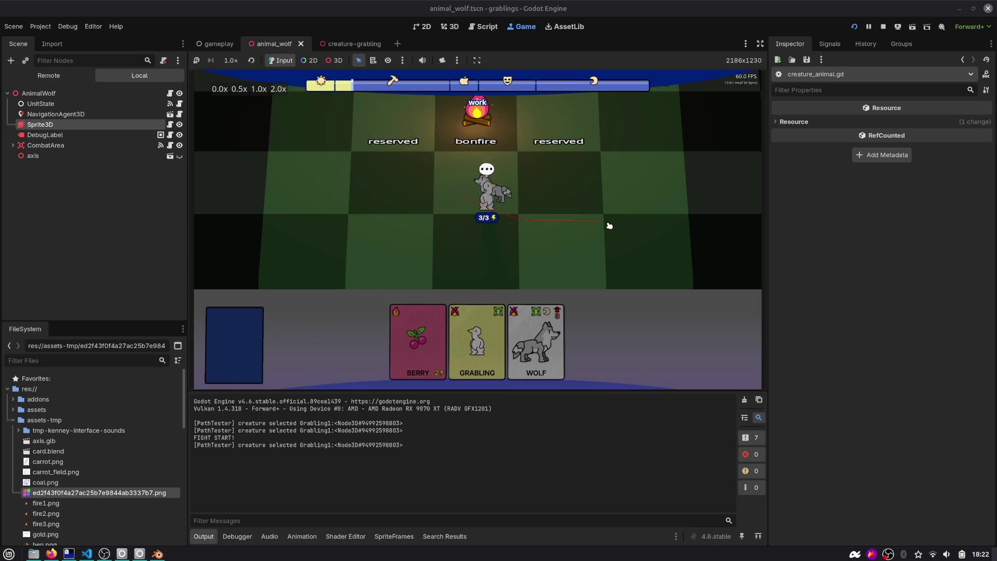
left_click(589, 213)
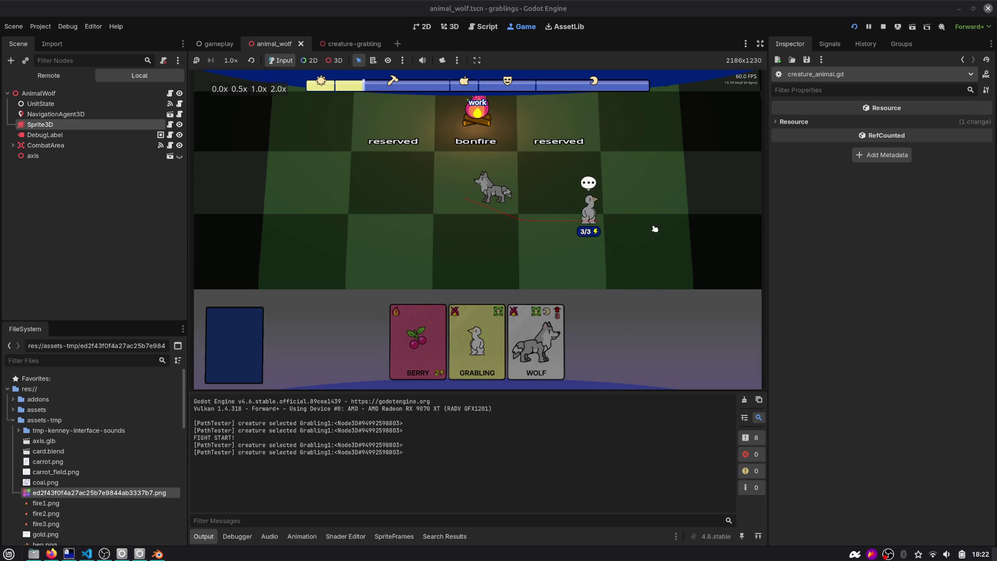
key("F1")
left_click(907, 274)
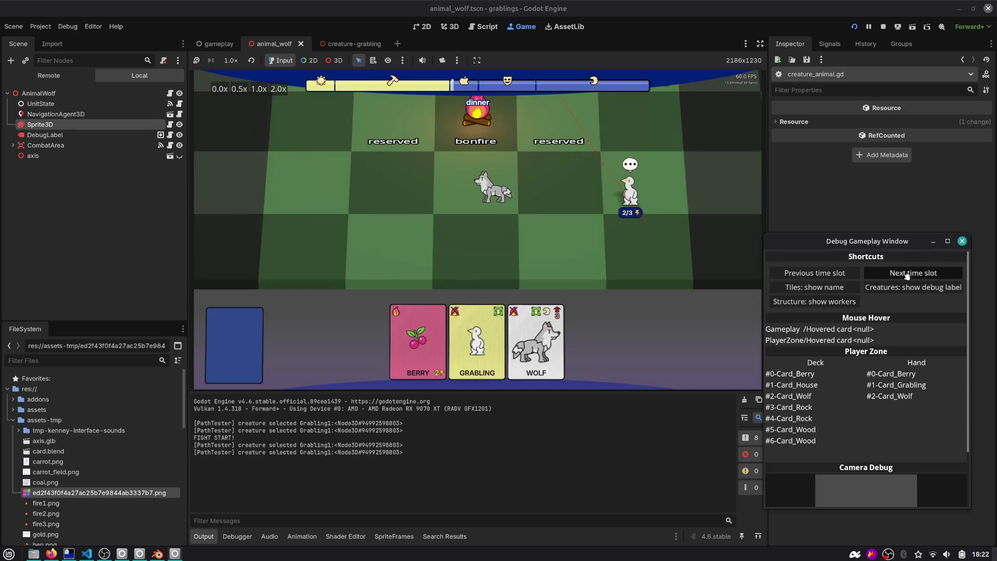
Step: Advance to the hobby time slot and walk the grabling to the bonfire and reserved tile
left_click(907, 274)
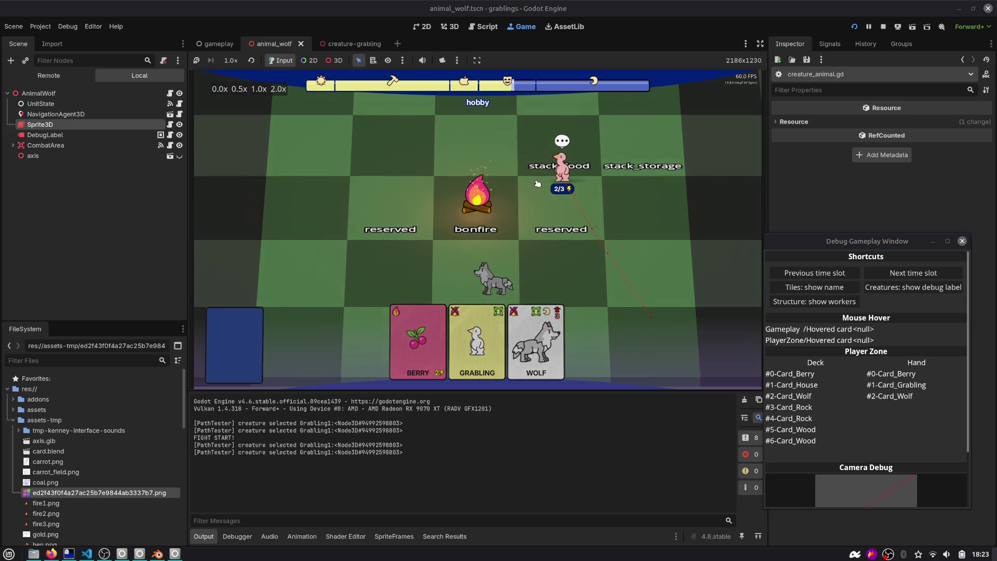
left_click(537, 183)
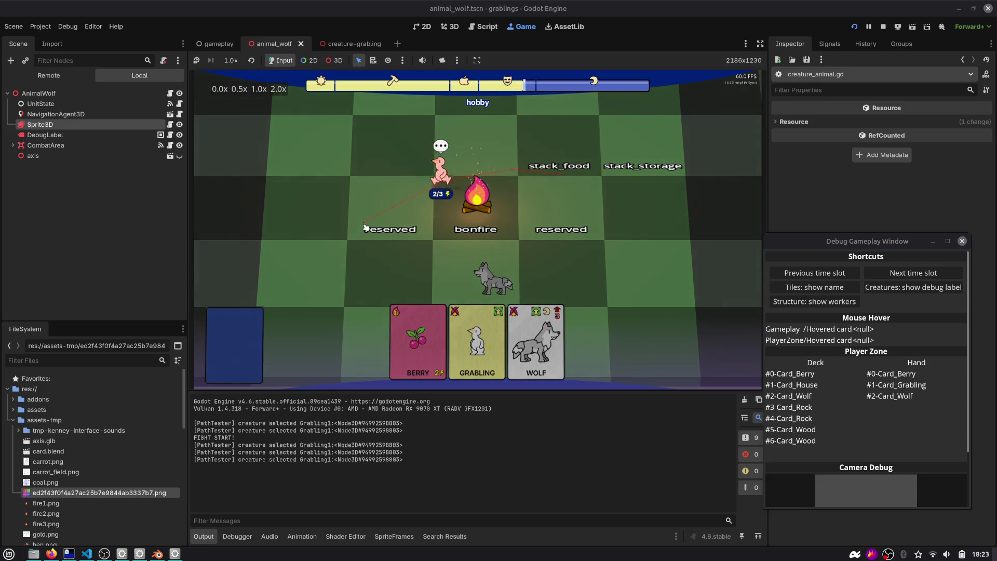
left_click(633, 201)
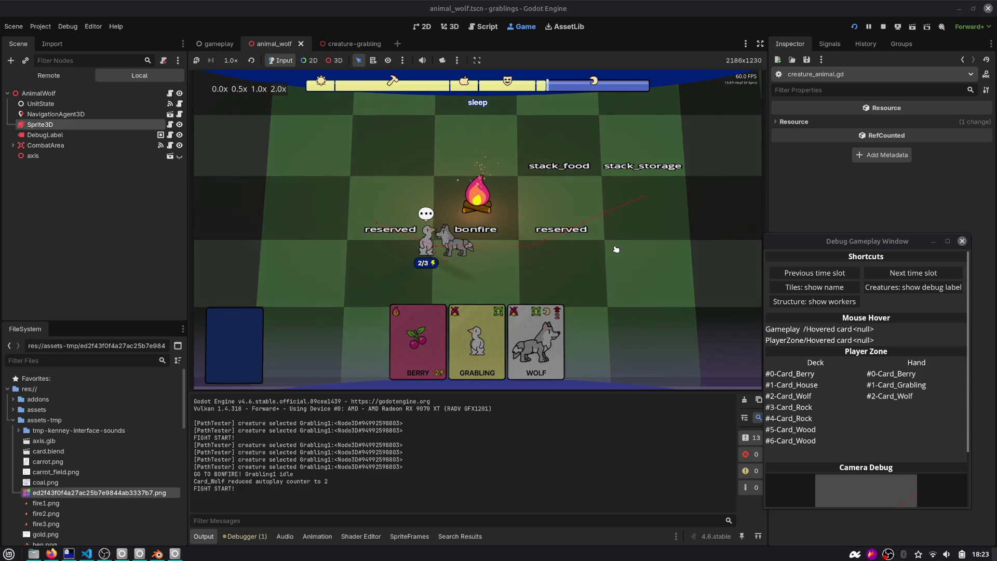
Step: Restart the gameplay scene, send a grabling to a tile, and advance the time slot
key("F1")
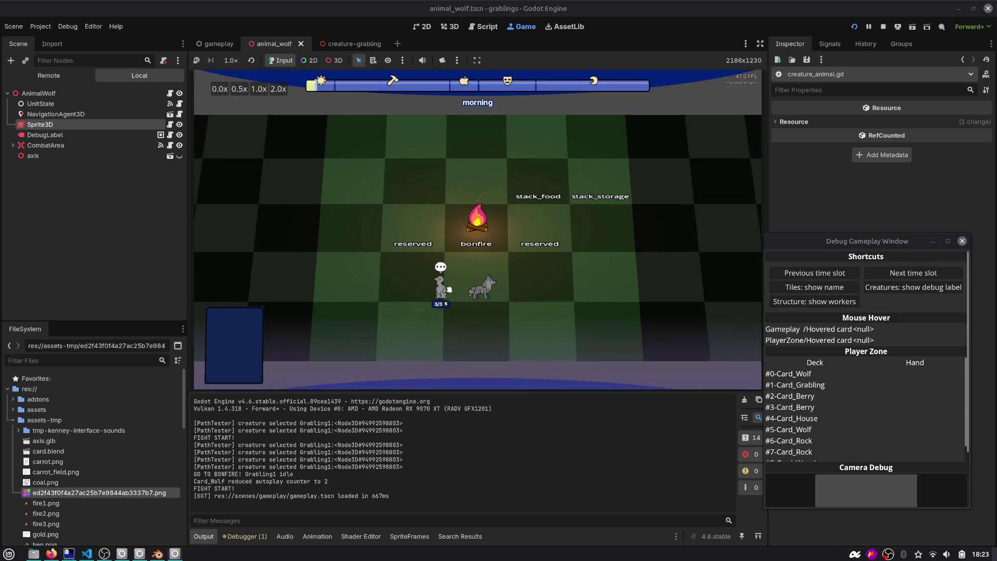
left_click(873, 277)
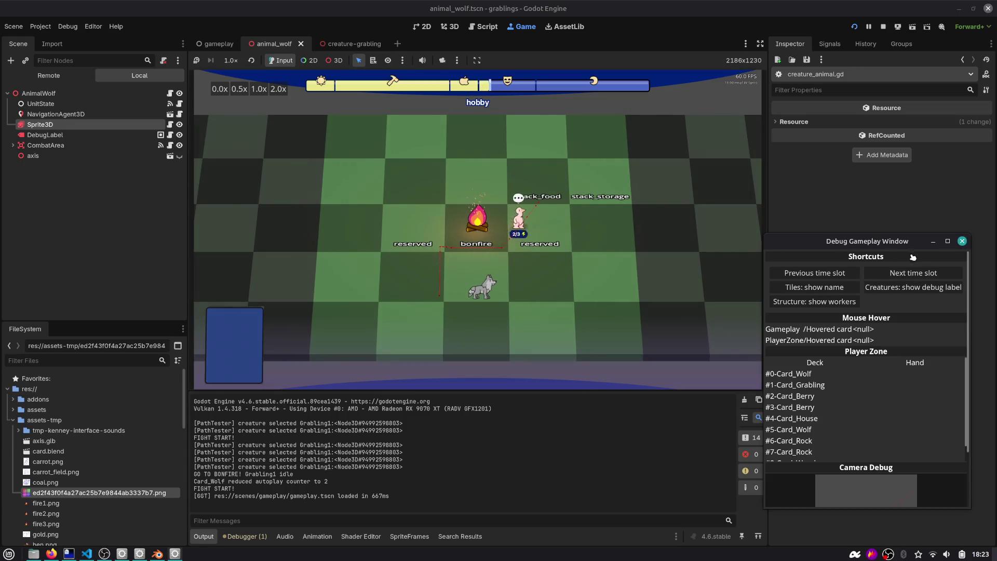
left_click(625, 245)
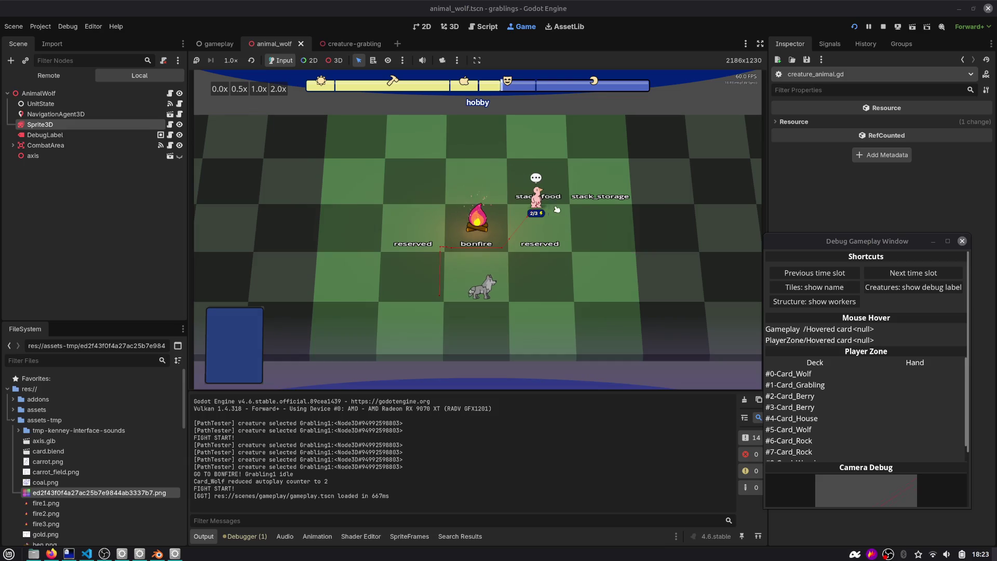
left_click(632, 250)
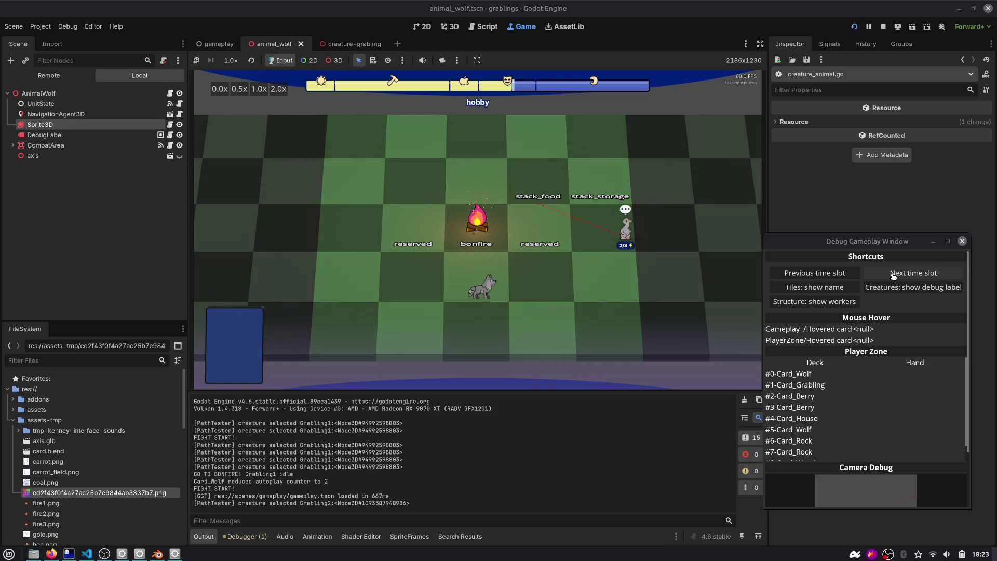
left_click(897, 274)
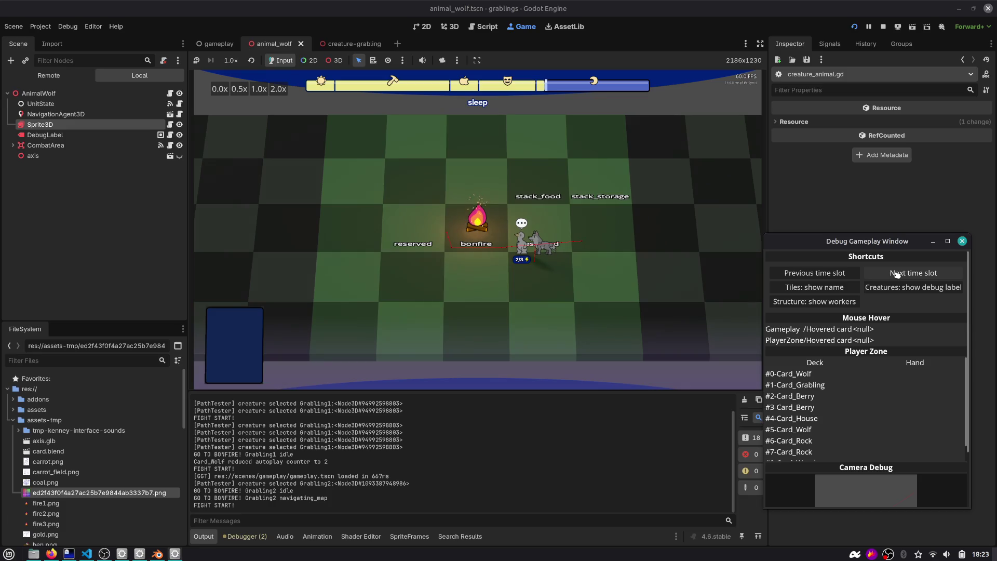
Step: Return to creature_animal.gd with the caret in the fight handler
scroll(558, 242, "up", 3)
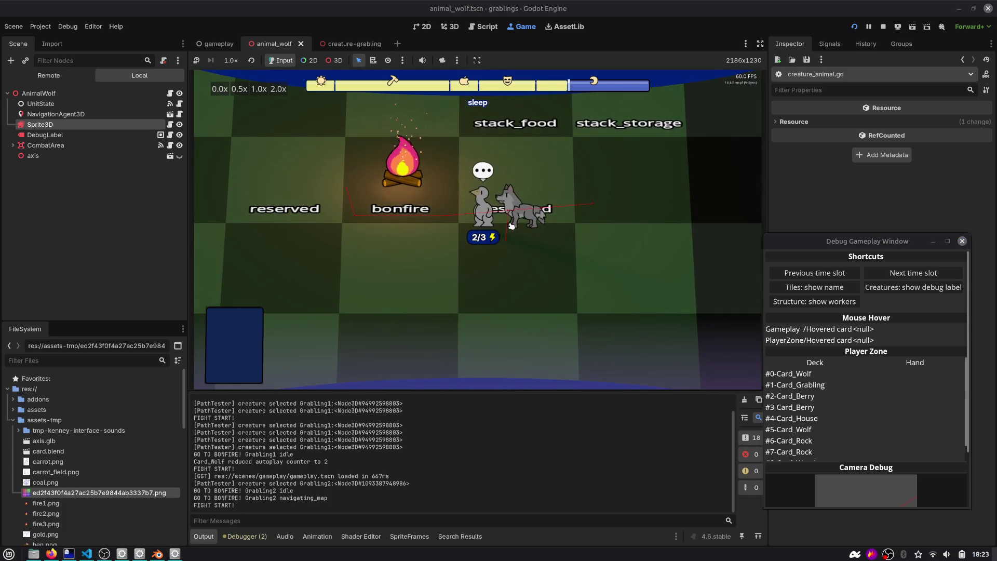
left_click(483, 26)
left_click(393, 216)
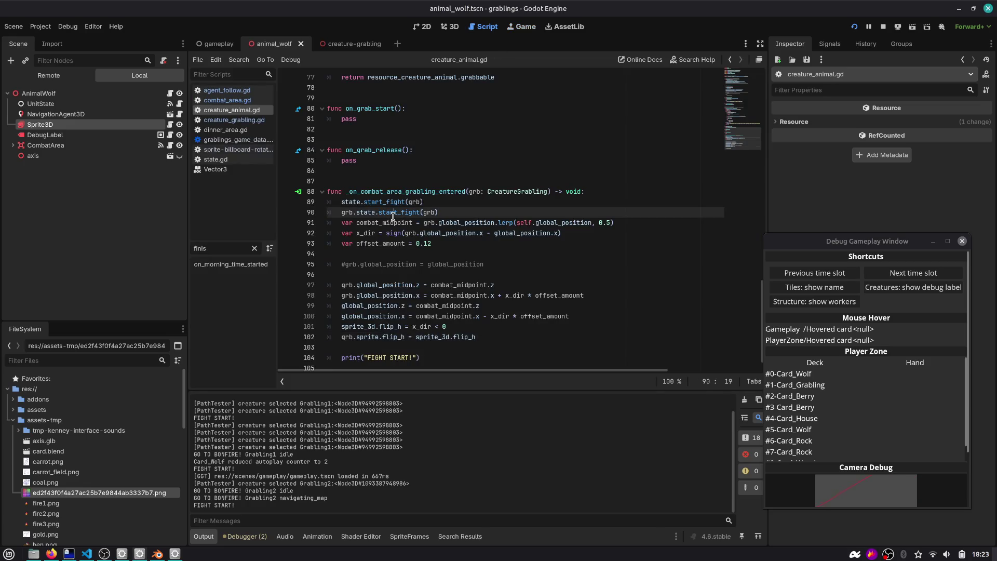
Step: Delete sprite flip_h lines 101–102 from creature_animal.gd and open creature_grabling.gd
scroll(393, 220, "down", 1)
mouse_move(386, 330)
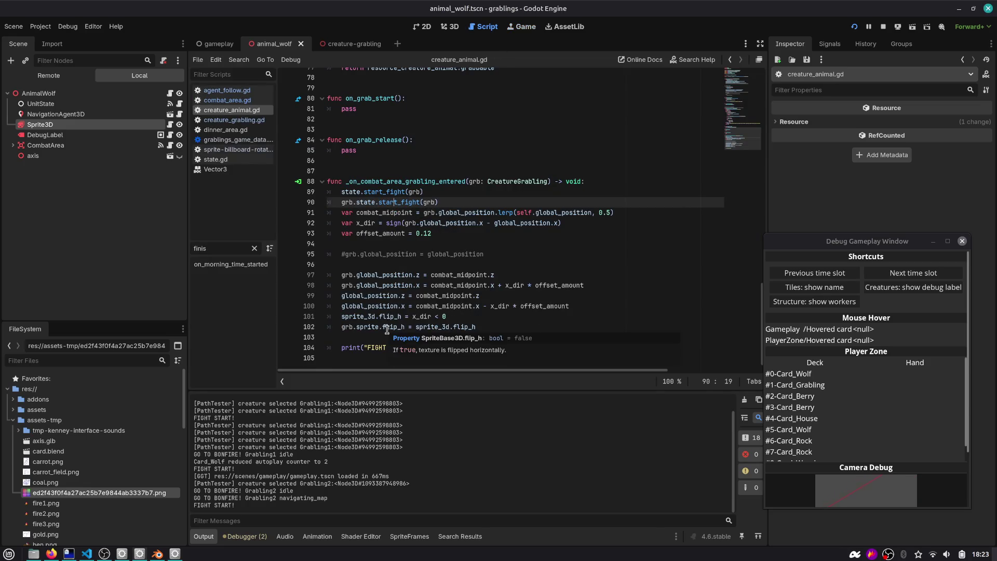
left_click(502, 327)
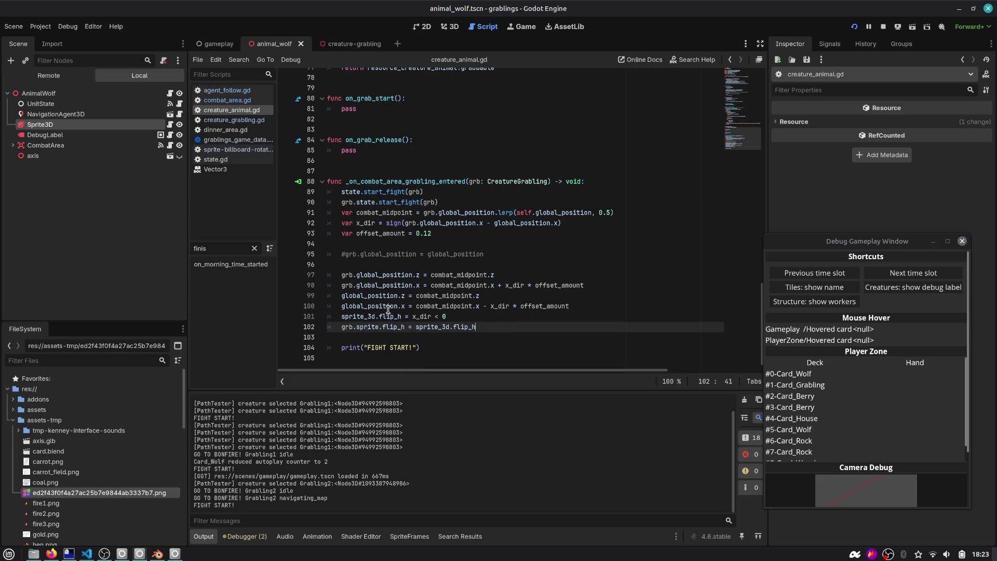
left_click(496, 322)
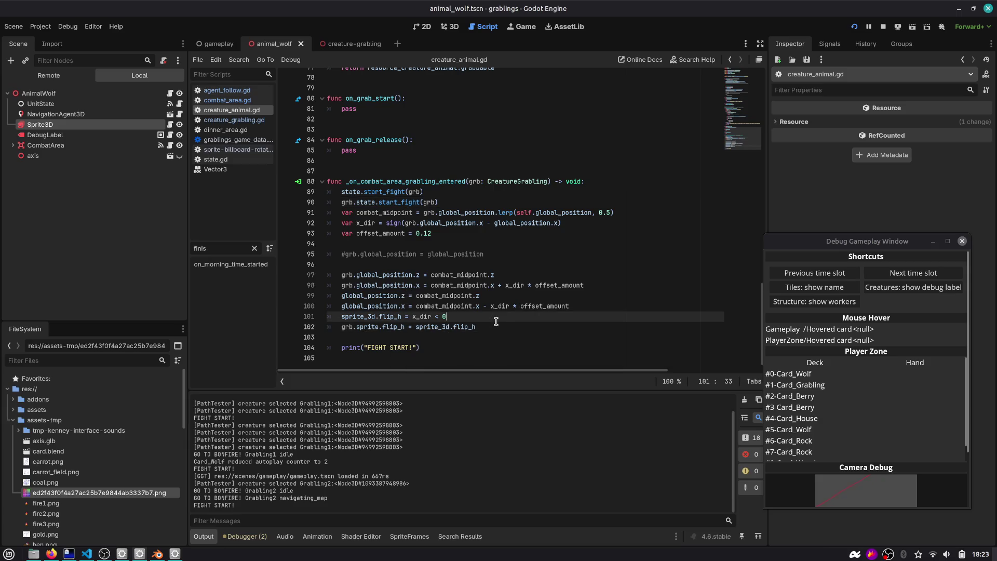
key("Down")
key("End")
key("shift+Up")
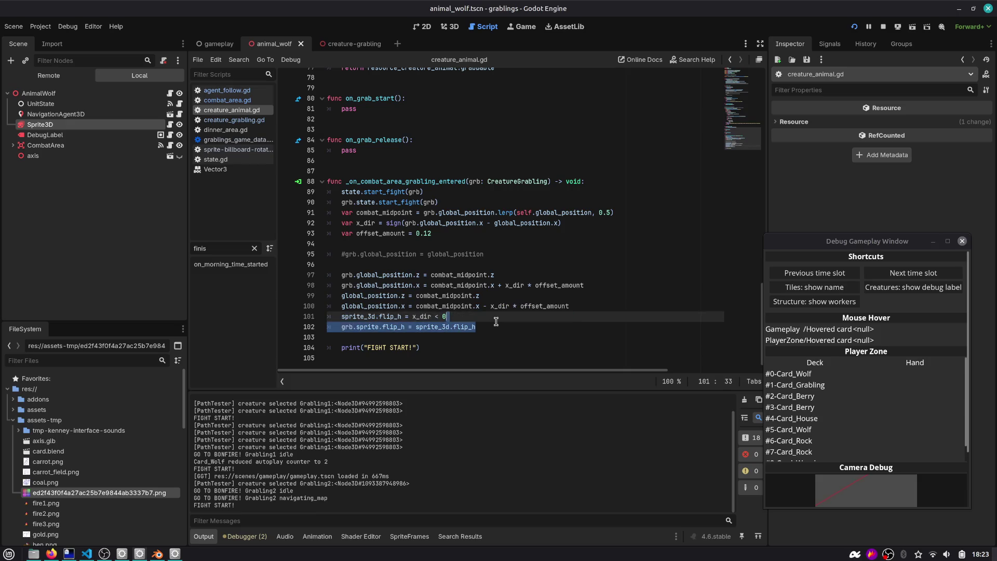
key("shift+Home")
key("ctrl+c")
key("BackSpace")
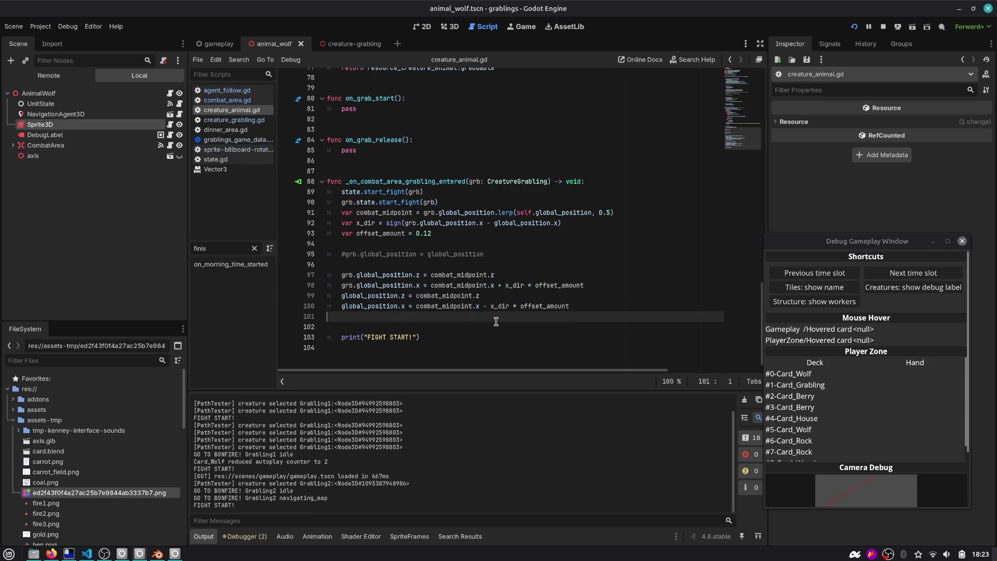
key("ctrl+shift+k")
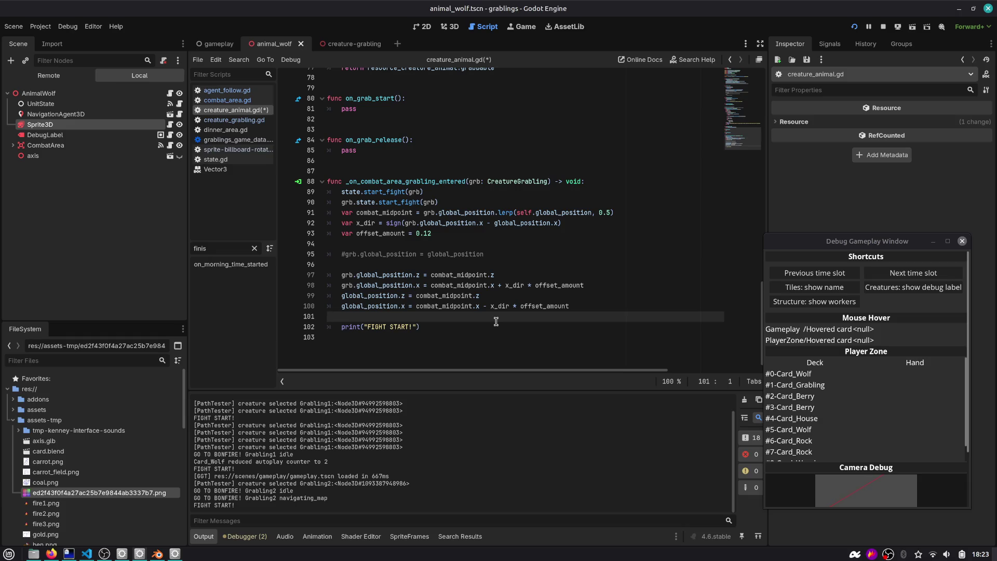
left_click(343, 44)
left_click(234, 120)
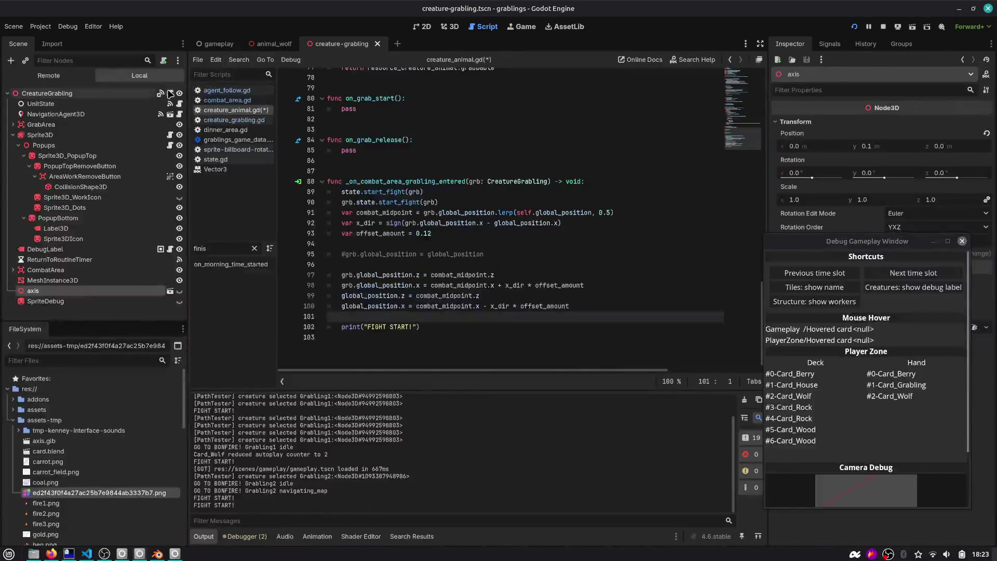
Step: Jump to the _process function in creature_grabling.gd
scroll(512, 193, "down", 5)
left_click(654, 205)
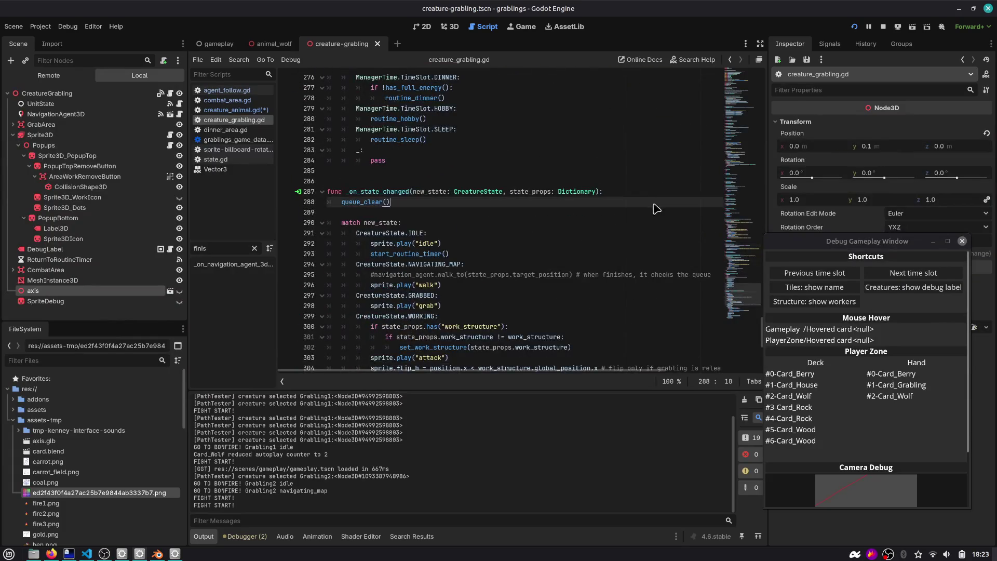
key("ctrl+alt+f")
type("process")
key("Return")
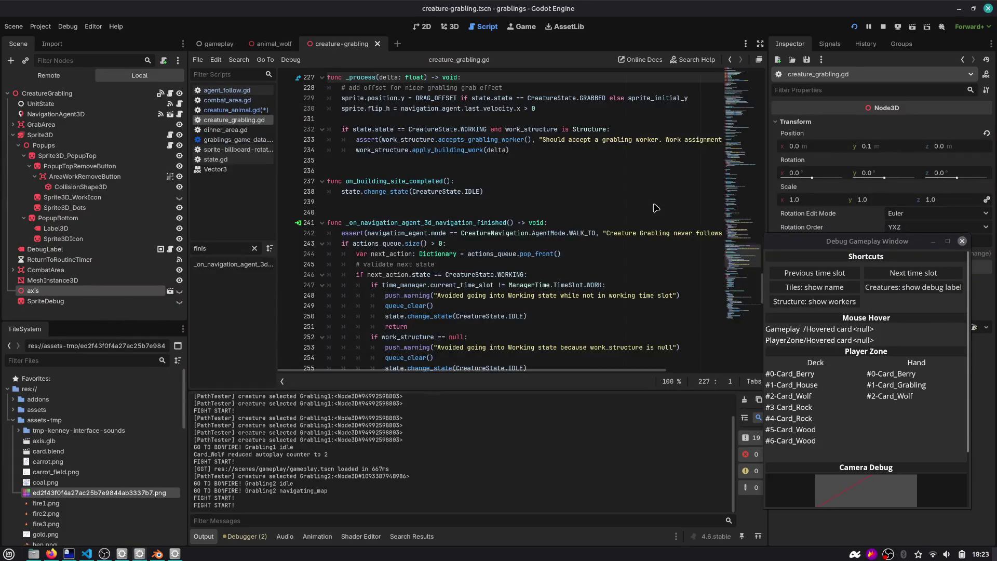
scroll(655, 207, "down", 5)
scroll(525, 178, "up", 8)
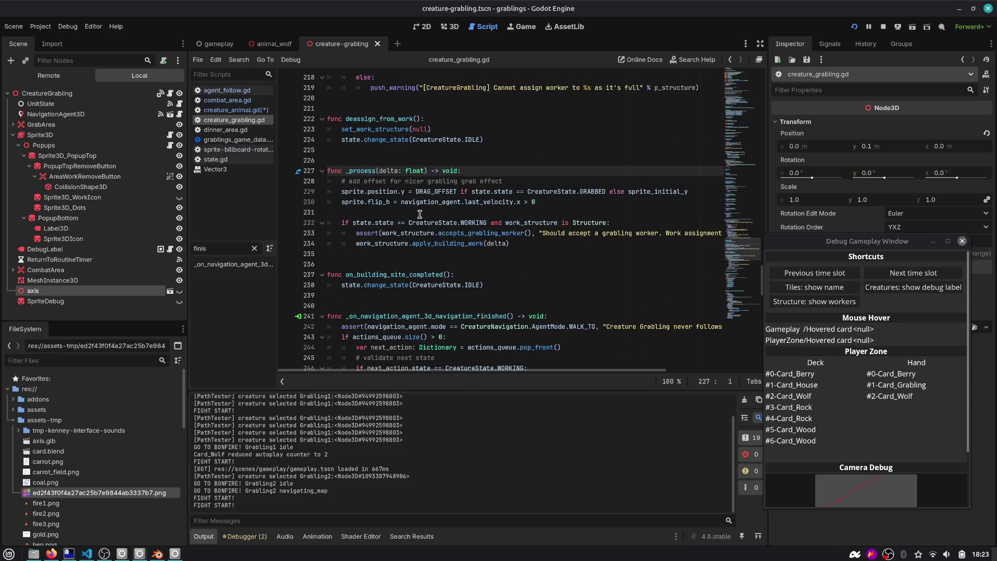
Step: Add an 'if state.state == CreatureState.FIGHTING:' block holding the pasted flip lines, commented out
left_click(548, 243)
key("Return")
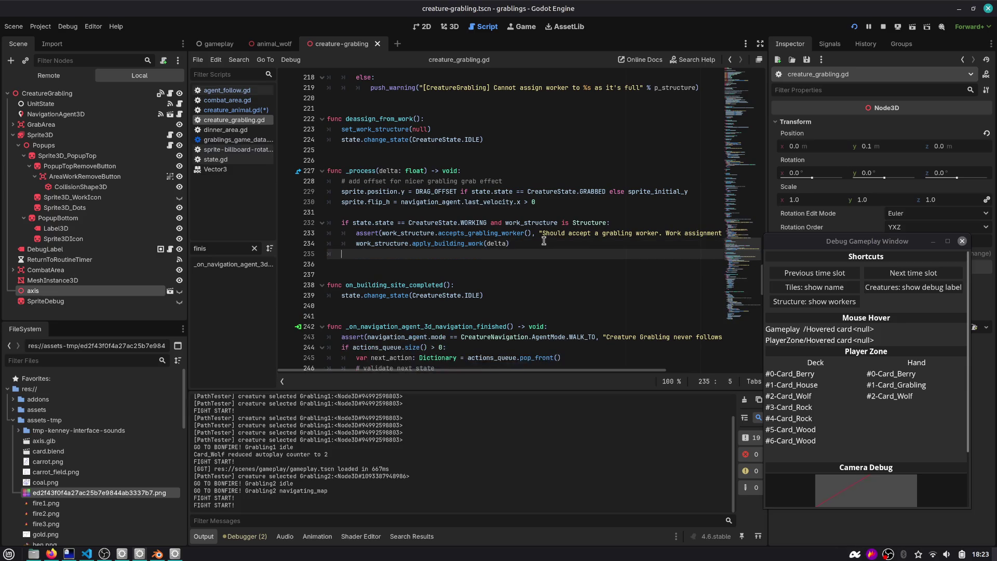
key("Return")
type("if state.sta")
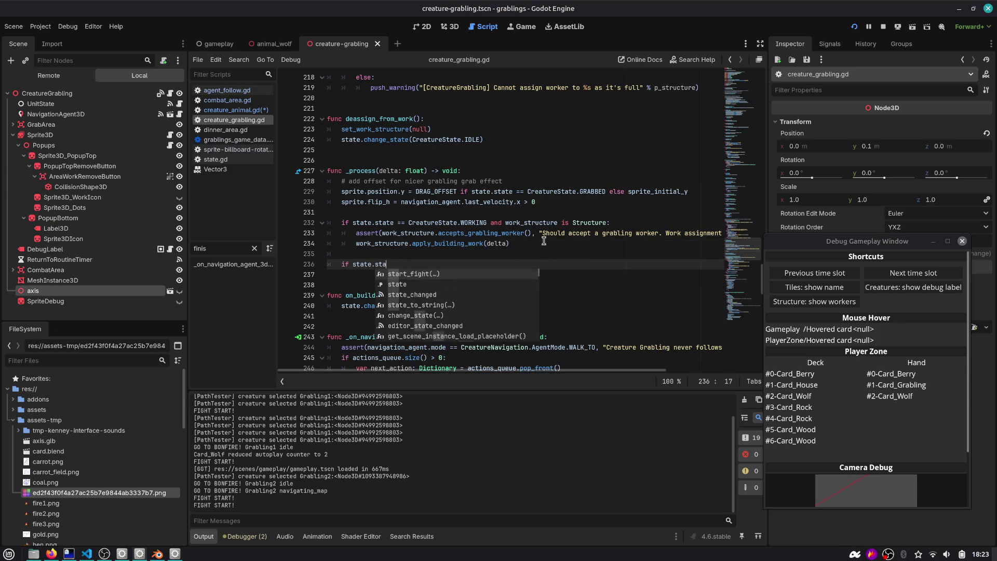
type("te == CreatureState.")
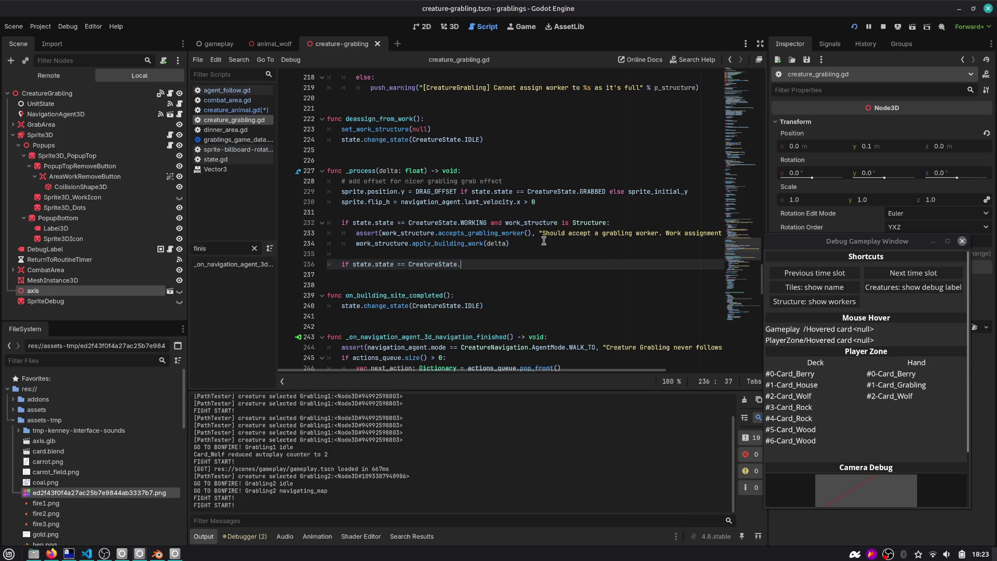
key("Down")
key("Down")
key("Down")
key("Return")
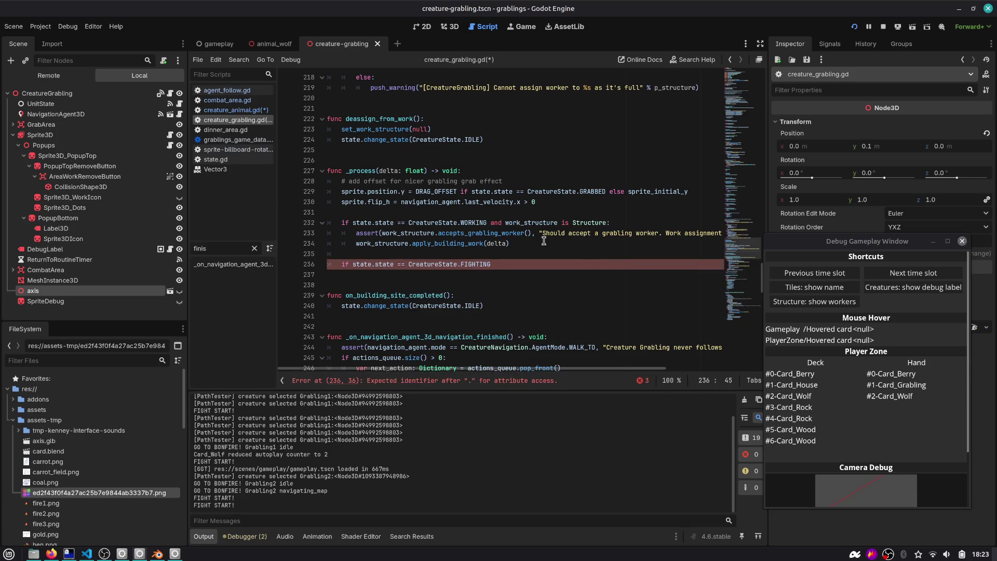
type(":")
key("Return")
key("ctrl+v")
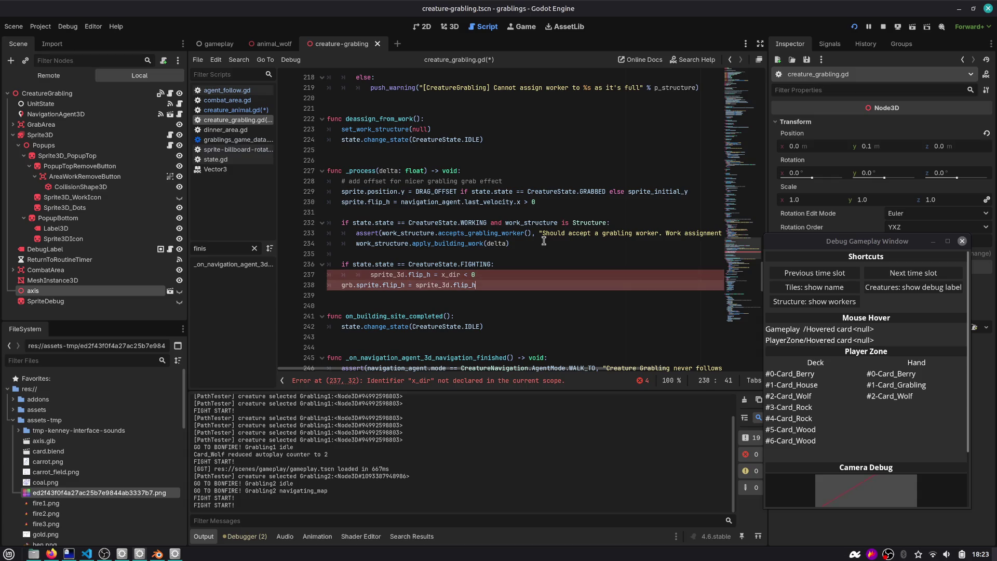
key("ctrl+k")
Step: Begin a match statement above the WORKING check and select its state.state condition
key("Up")
key("Up")
key("Up")
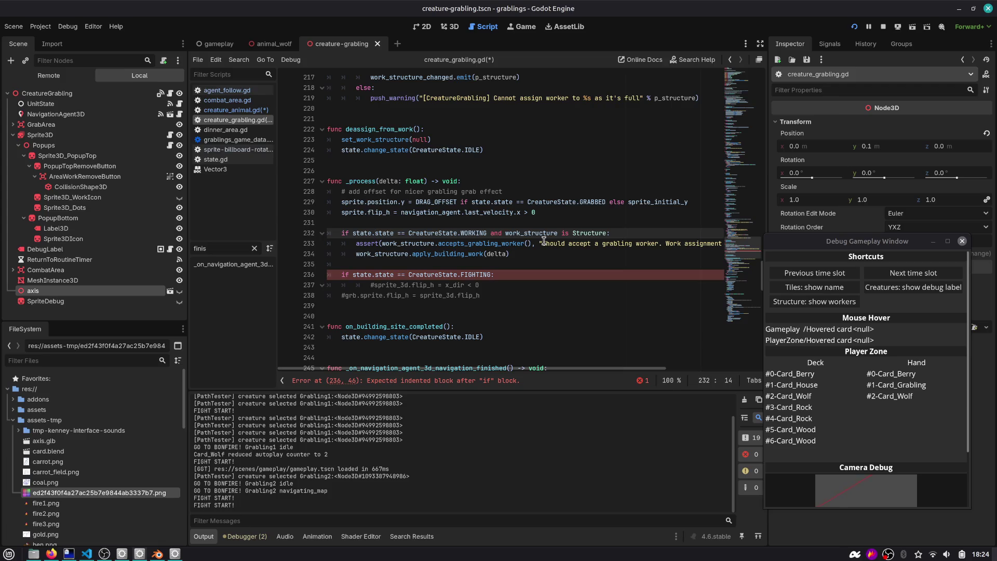
key("Up")
key("Return")
type("matc")
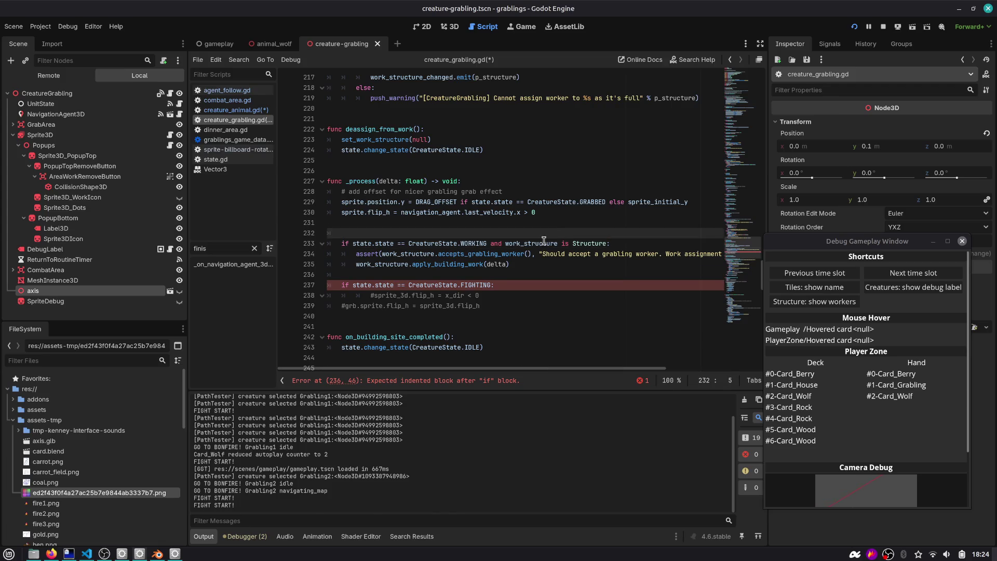
key("Down")
key("ctrl+shift+Right")
key("ctrl+shift+Right")
key("ctrl+shift+Right")
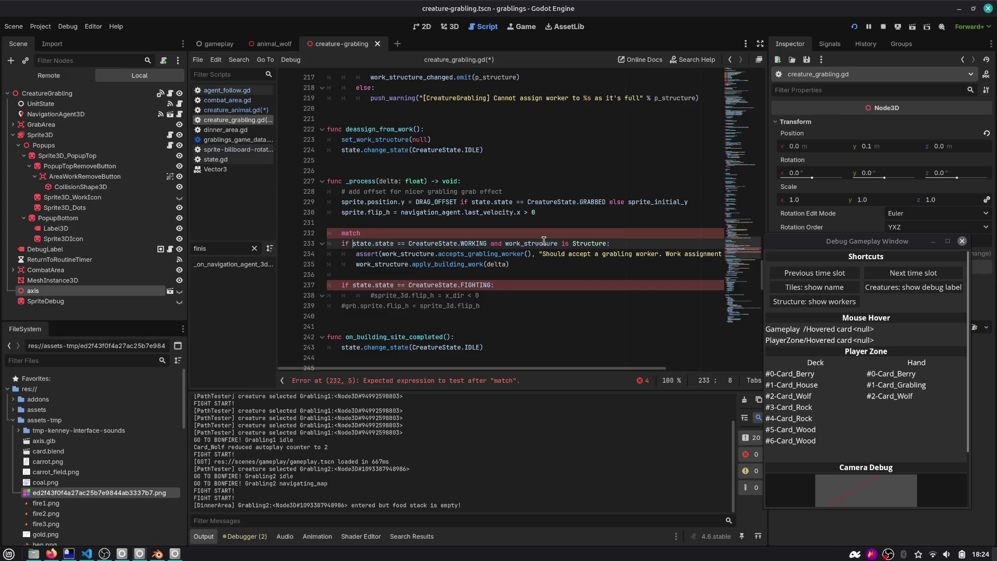
Step: Turn the state check into 'match state.state' with CreatureState.WORKING as its first indented case
key("ctrl+x")
key("Up")
key("End")
key("ctrl+v")
key("Return")
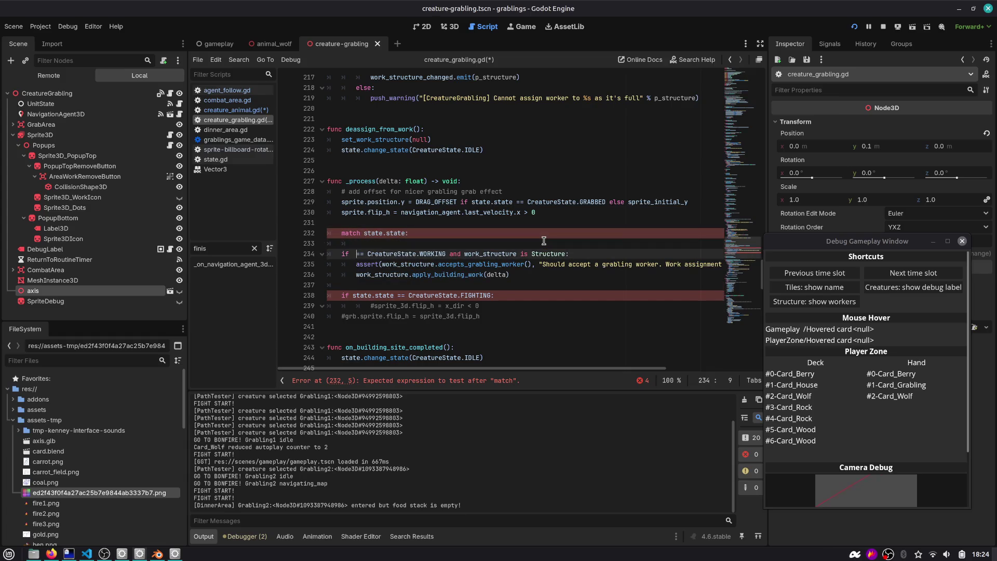
key("Down")
key("Home")
key("ctrl+shift+Right")
key("ctrl+shift+Right")
key("Delete")
key("Tab")
key("Tab")
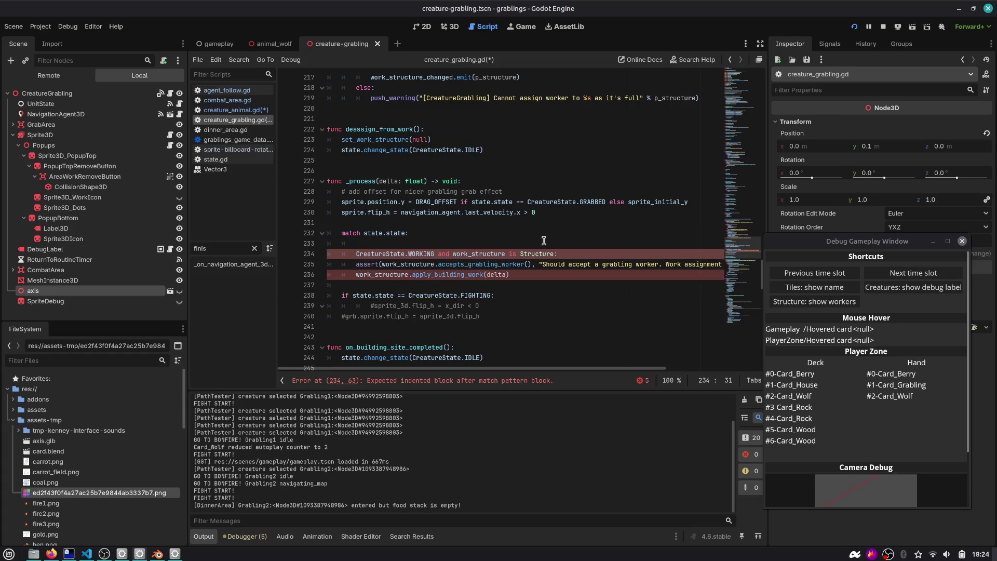
Step: Move the work_structure condition into an 'if work_structure is Structure' check under WORKING, indenting its lines
key("ctrl+shift+Right")
key("ctrl+shift+Right")
key("ctrl+shift+Right")
key("Delete")
key("BackSpace")
key("Return")
type("if work_structure is Structure")
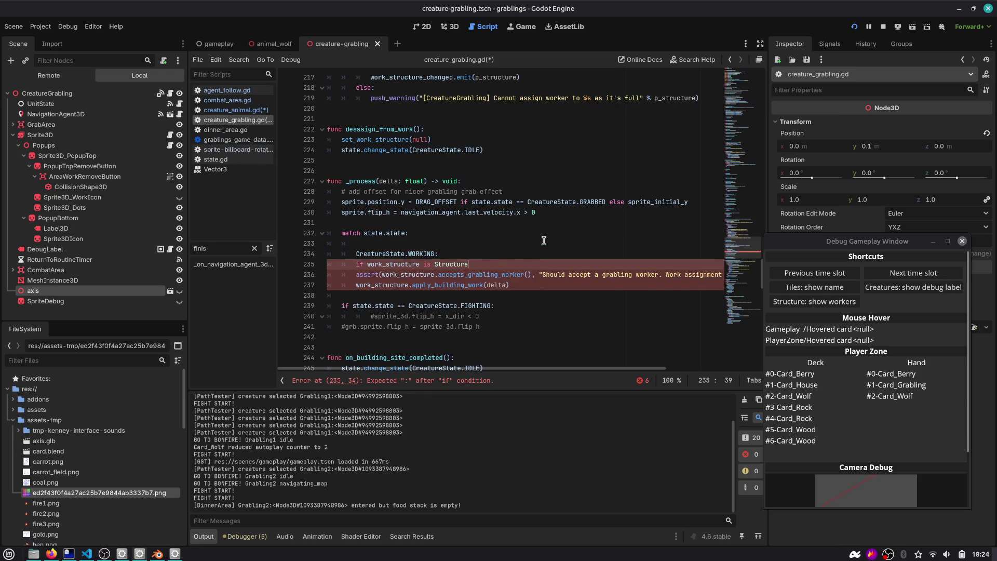
key("Home")
key("Tab")
key("Down")
key("shift+Down")
key("shift+Down")
key("Tab")
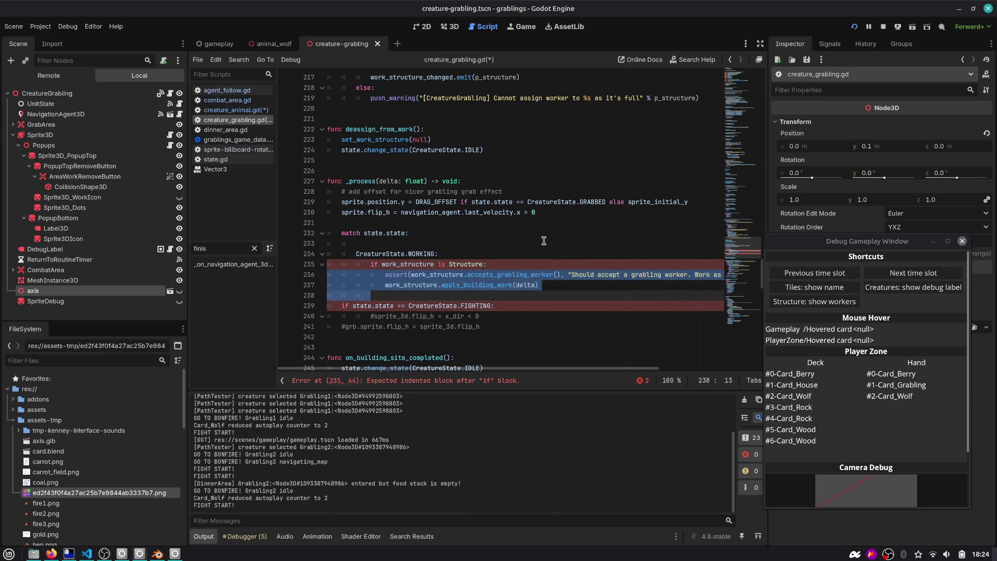
key("Up")
key("Up")
key("Up")
key("ctrl+shift+k")
Step: Convert the FIGHTING if condition into an indented case of the match
key("Down")
key("Down")
key("Down")
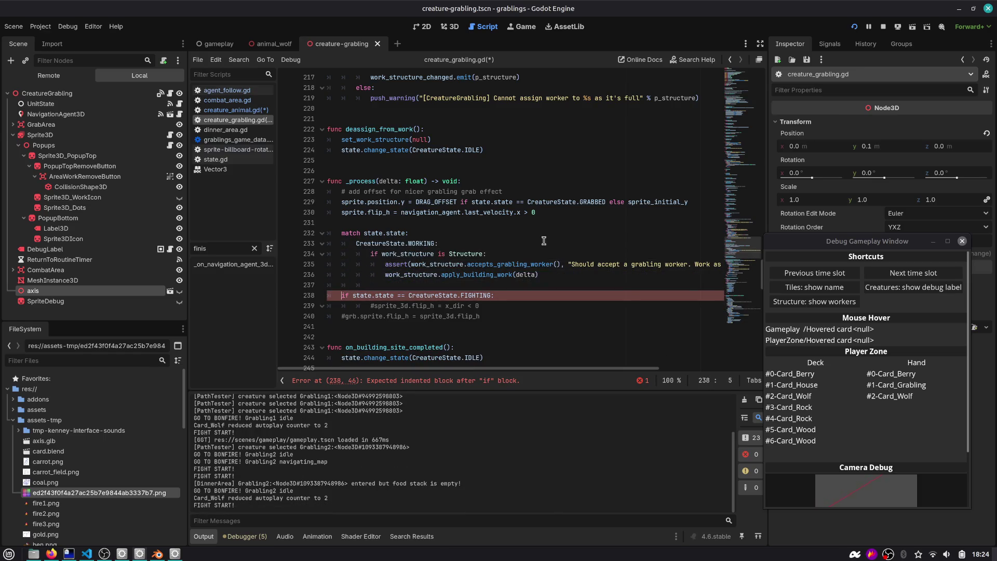
key("ctrl+shift+Right")
key("ctrl+shift+Right")
key("ctrl+shift+Right")
key("shift+Right")
key("Delete")
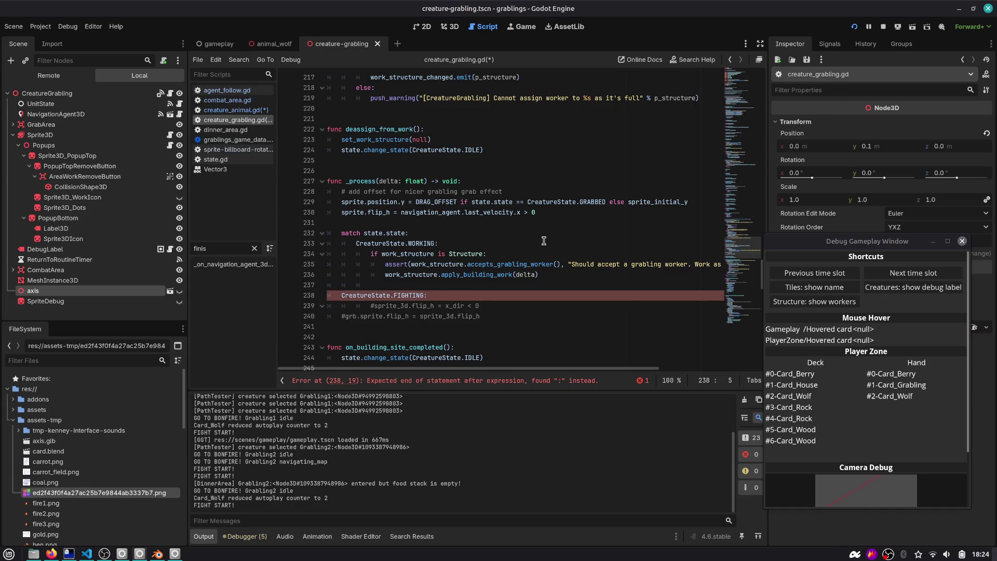
key("Tab")
Step: Uncomment the sprite_3d.flip_h line in the FIGHTING branch, keeping the grb.sprite flip commented
key("Down")
key("Down")
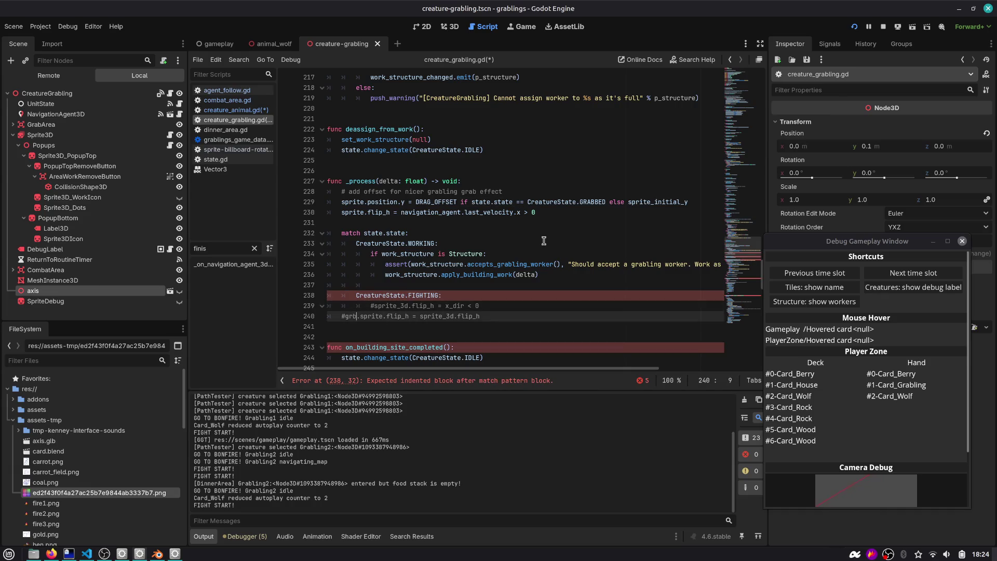
key("Up")
key("Down")
key("Delete")
key("Tab")
key("Tab")
key("Up")
key("Delete")
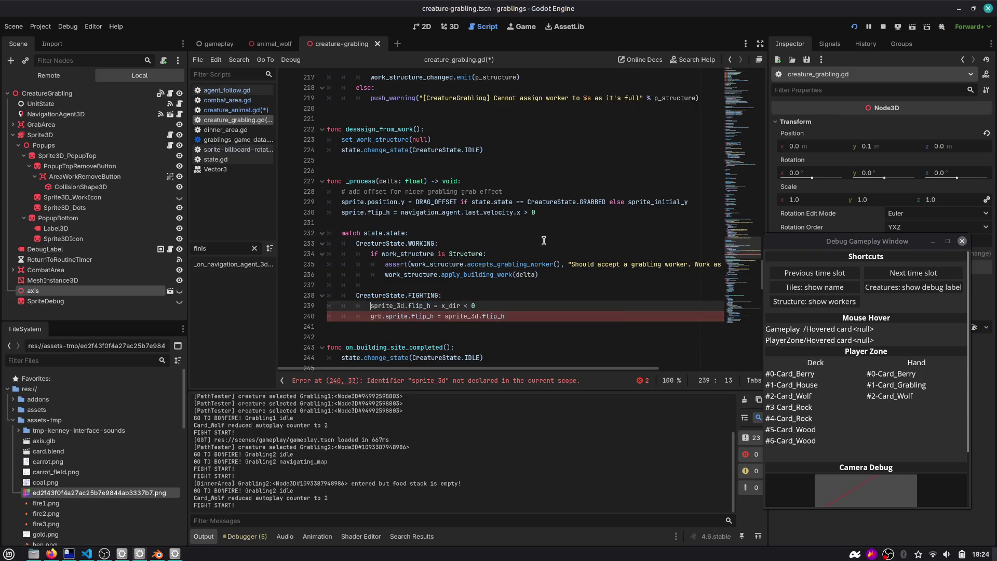
key("Down")
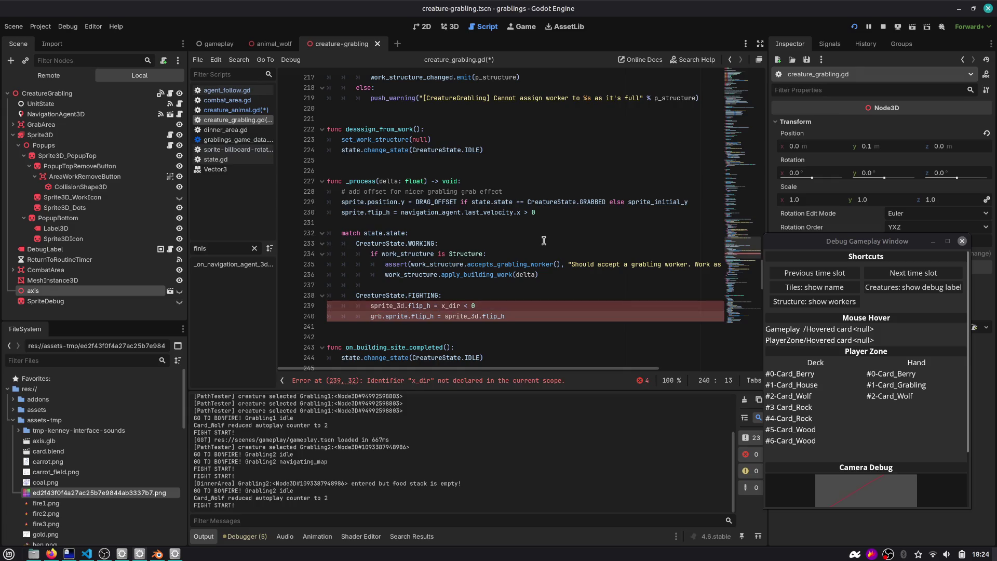
key("ctrl+k")
Step: Add an unfinished 'state.opponent.position.x >' line above the flip and select the Sprite3D node
key("Up")
key("ctrl+shift+Return")
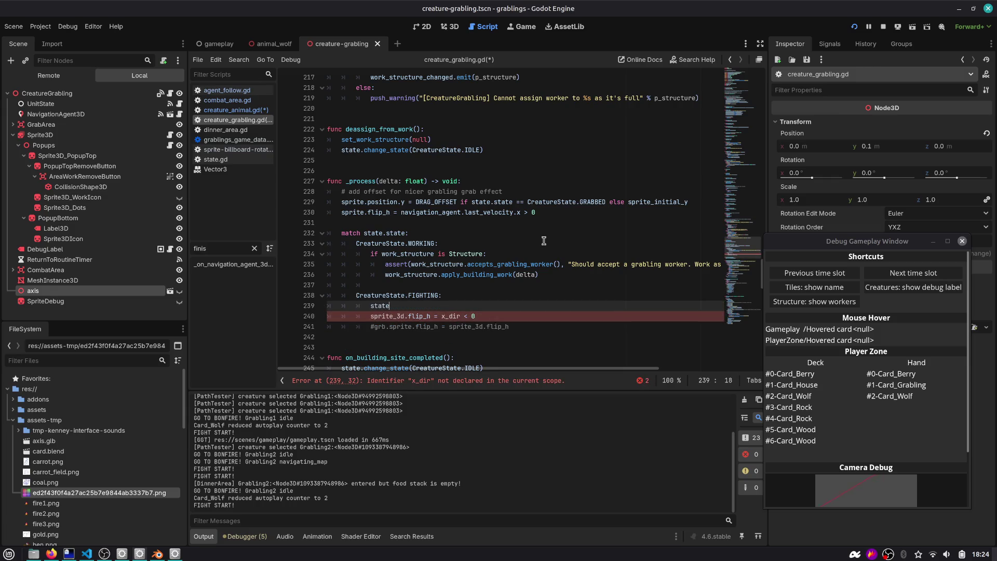
type(".")
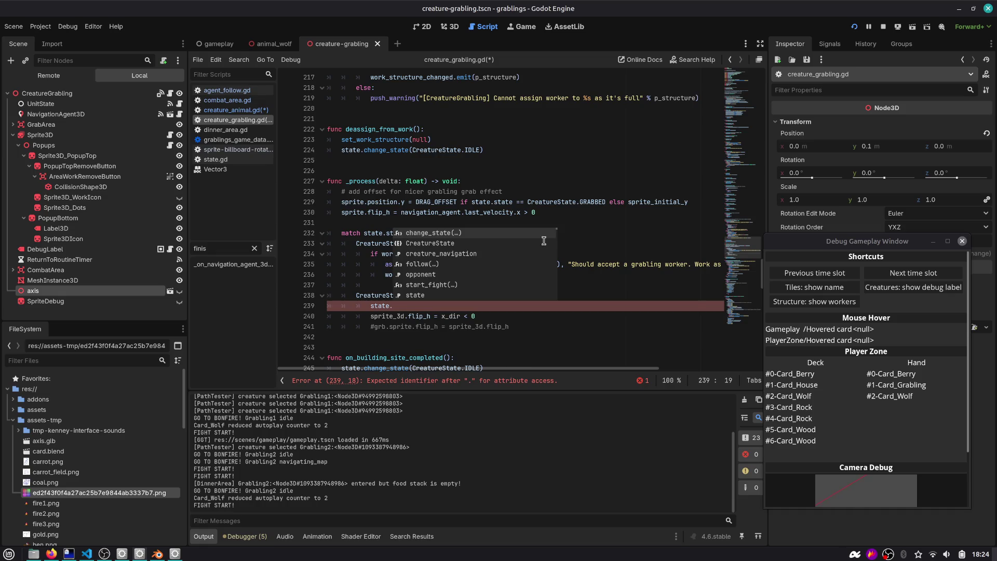
type("#")
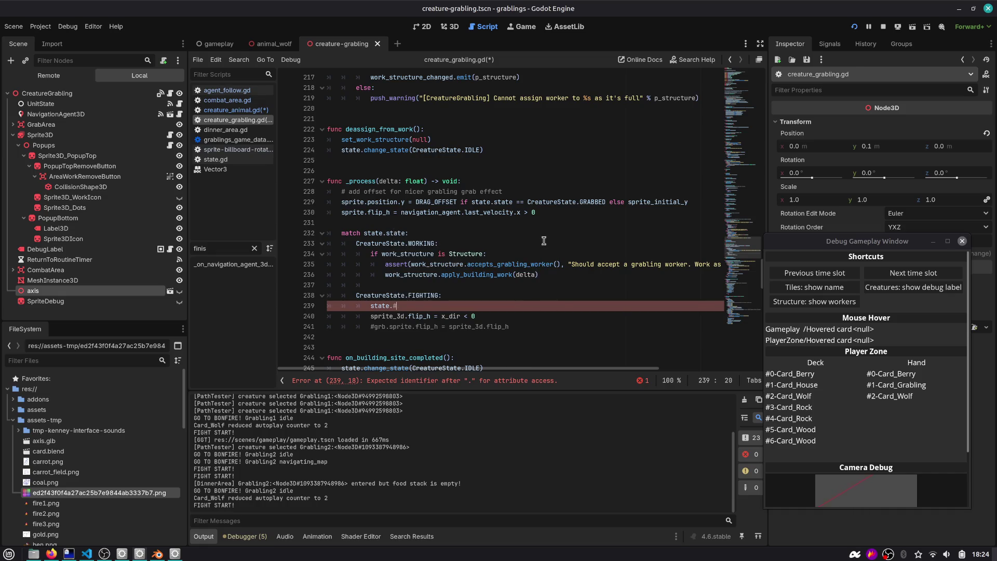
key("BackSpace")
type("opponent.po")
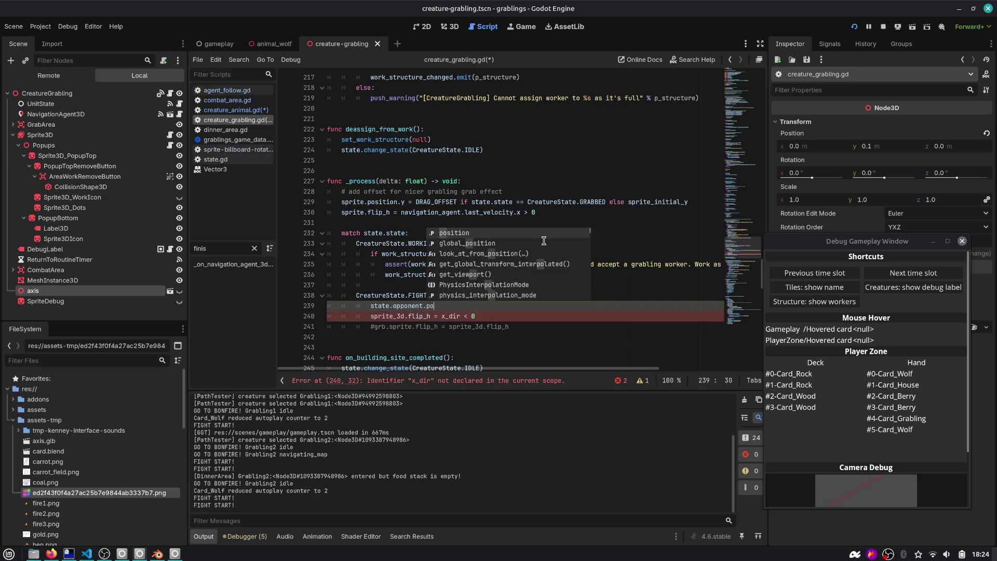
key("Return")
type(".x >")
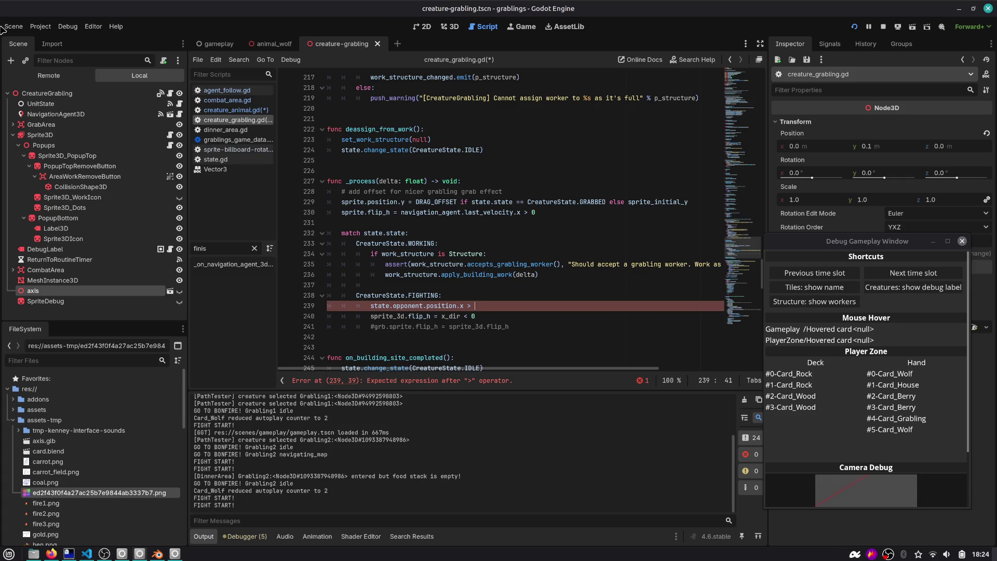
left_click(42, 135)
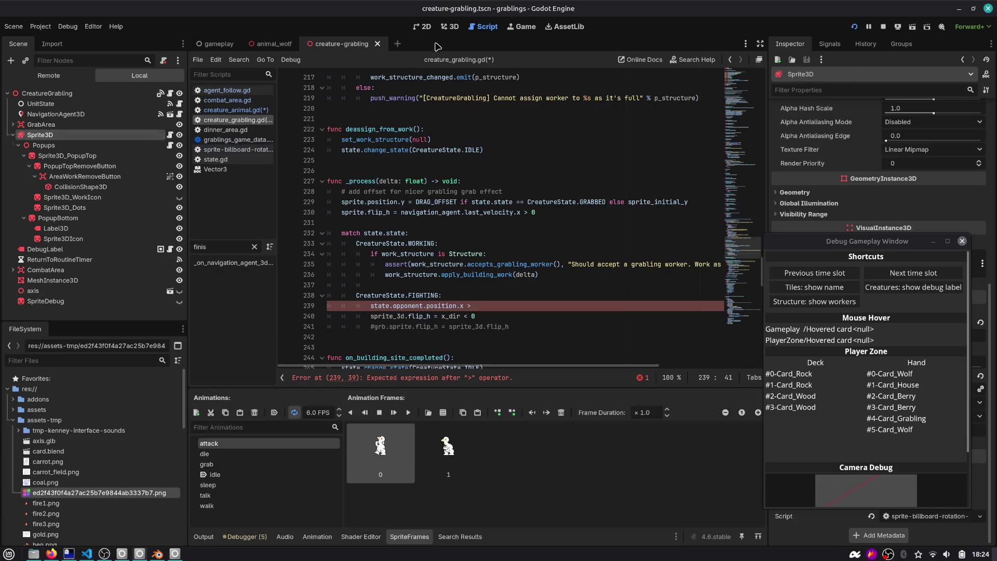
Step: Complete line 239 as 'sprite_3d.flip_h = state.opponent.position.x > position.x' and comment out the old x_dir flip
scroll(458, 276, "down", 1)
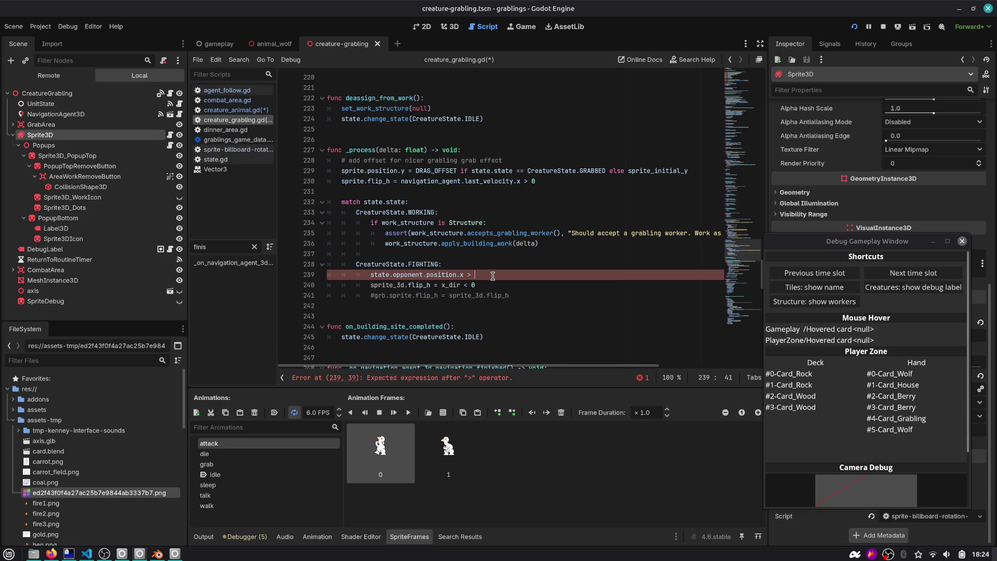
type("pos")
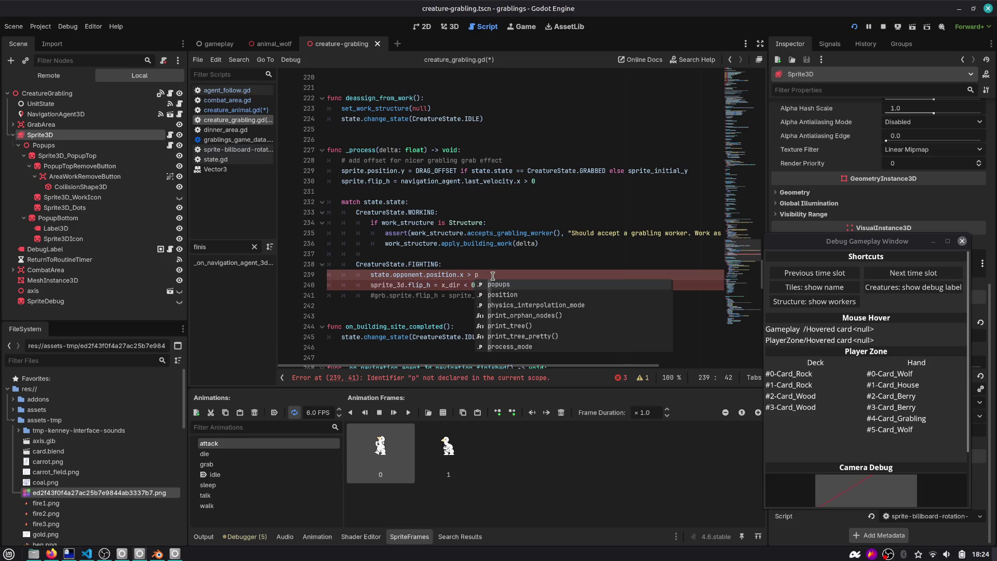
type("ition.x")
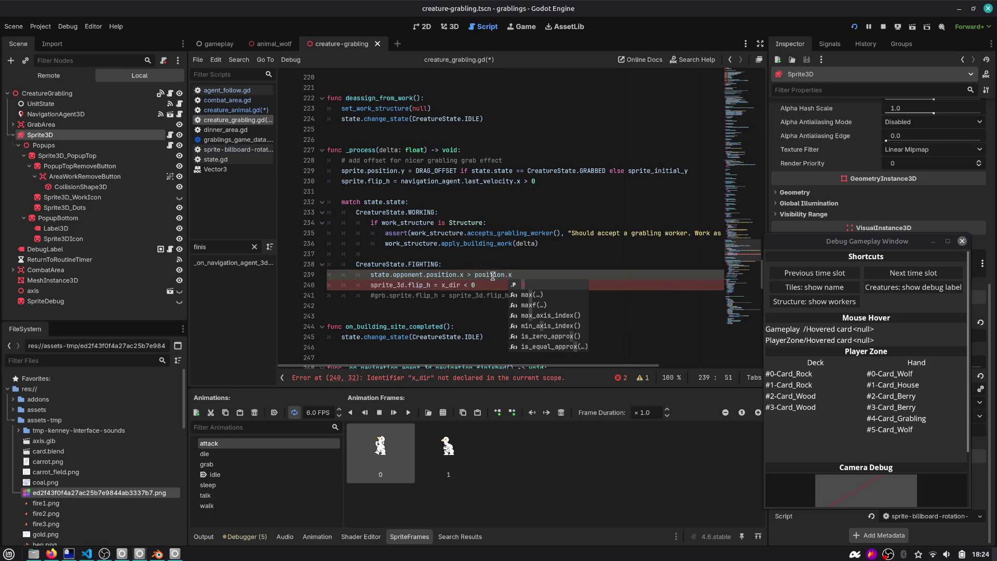
key("Home")
type("sprite_3")
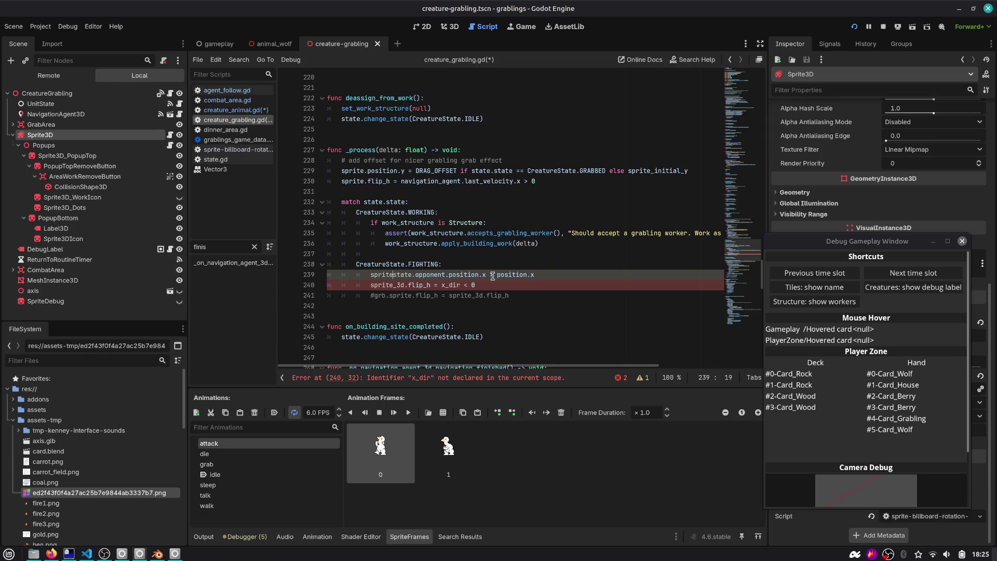
type("d.flip_h =")
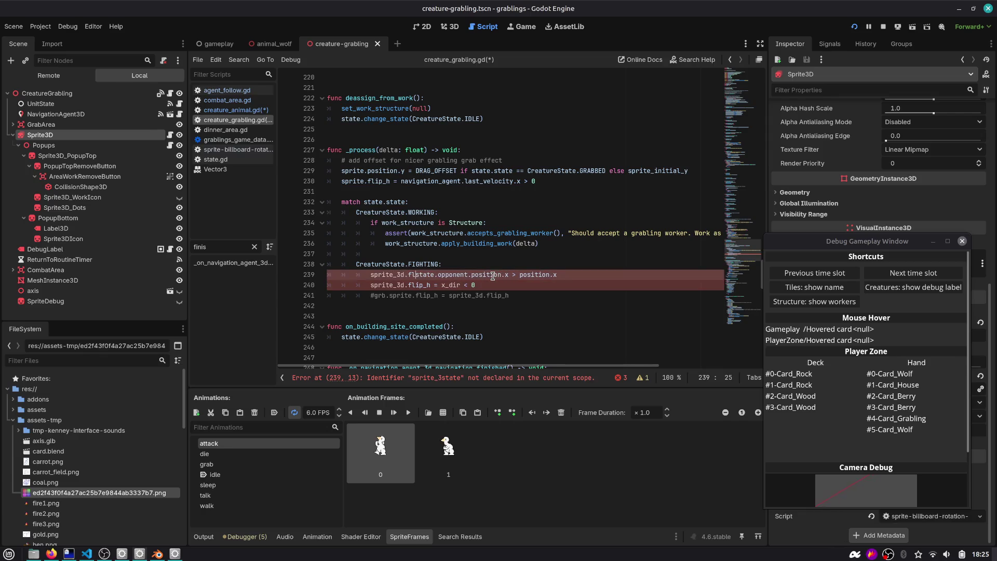
key("Down")
key("End")
key("shift+Home")
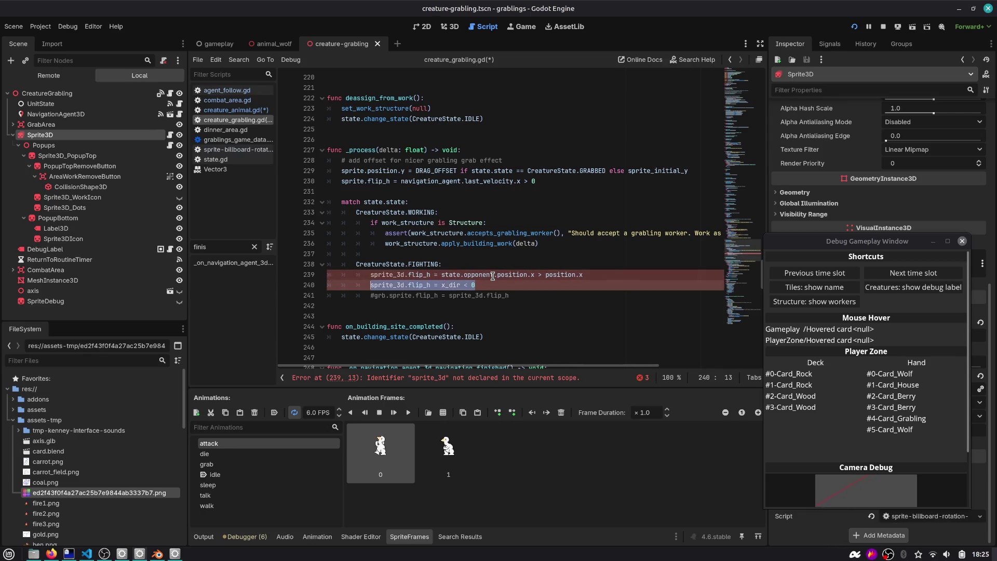
key("ctrl+k")
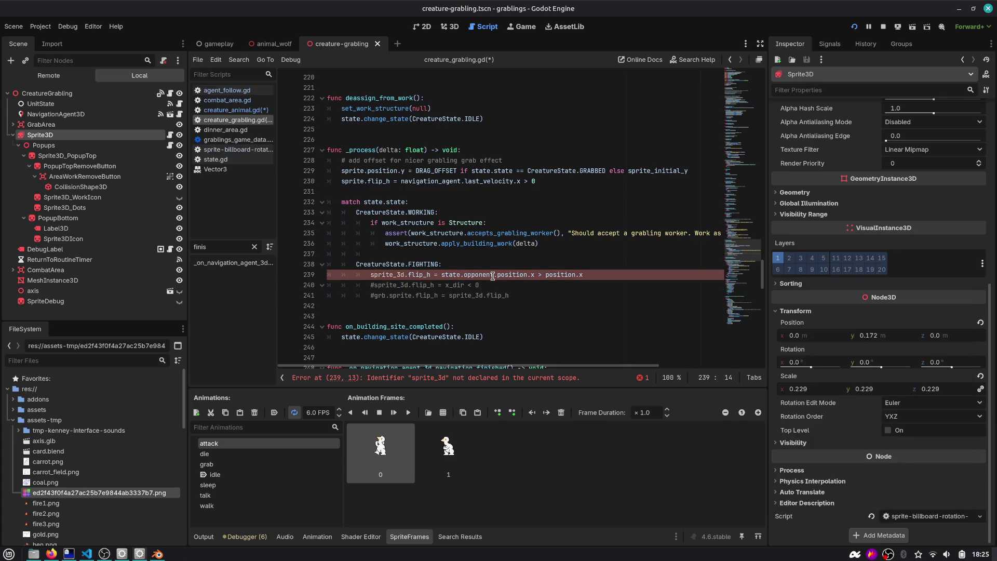
Step: Rename sprite_3d to sprite on that line, save the script, and remove the blank line above FIGHTING
double_click(479, 274)
double_click(397, 275)
type("sprite")
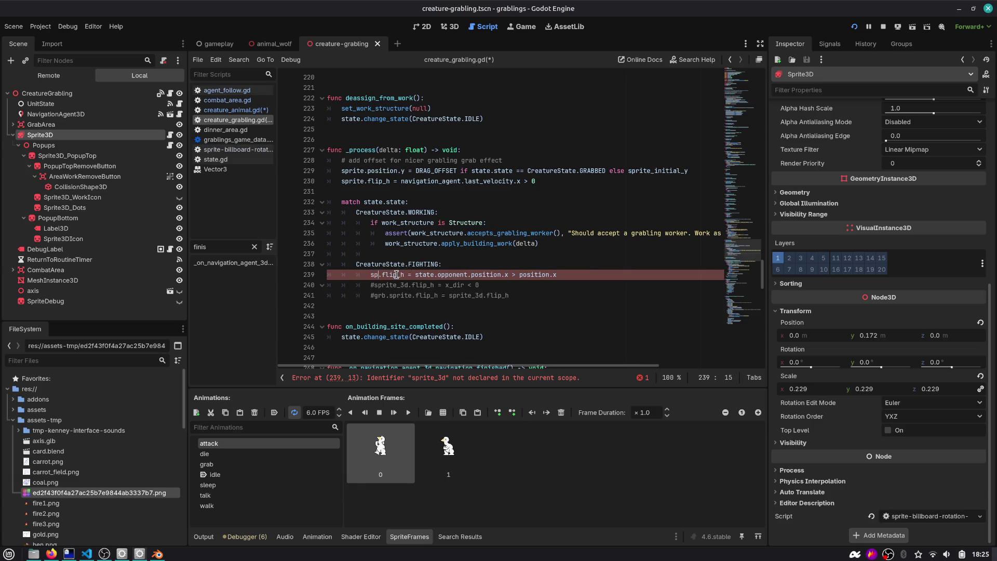
key("ctrl+s")
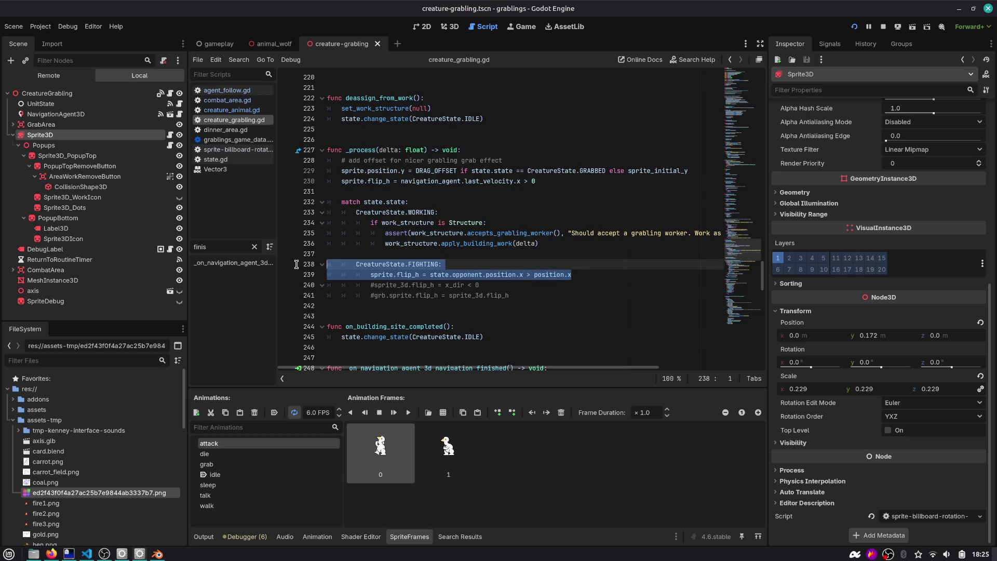
left_click(544, 253)
key("Delete")
left_click_drag(586, 265, 309, 265)
key("ctrl+c")
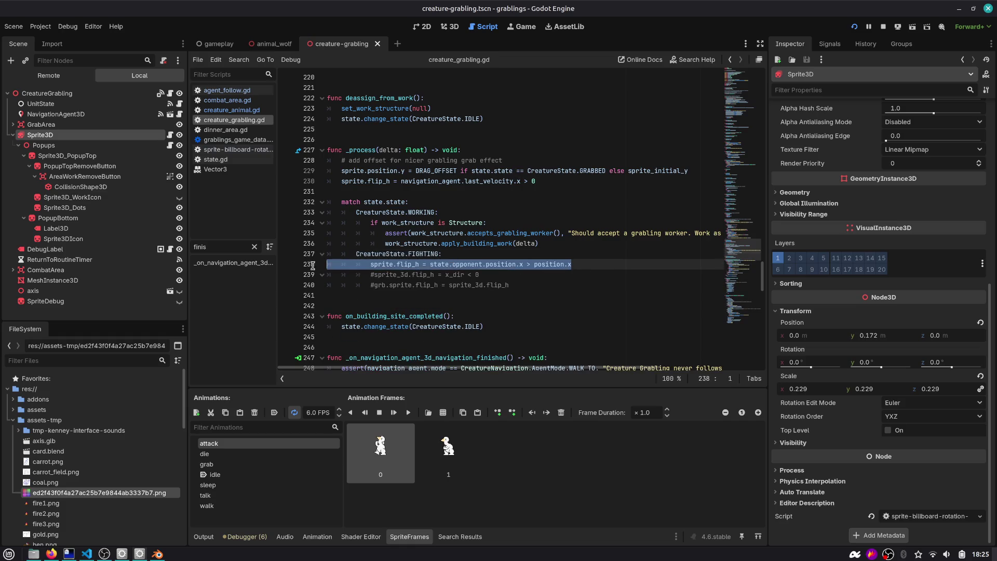
left_click(271, 44)
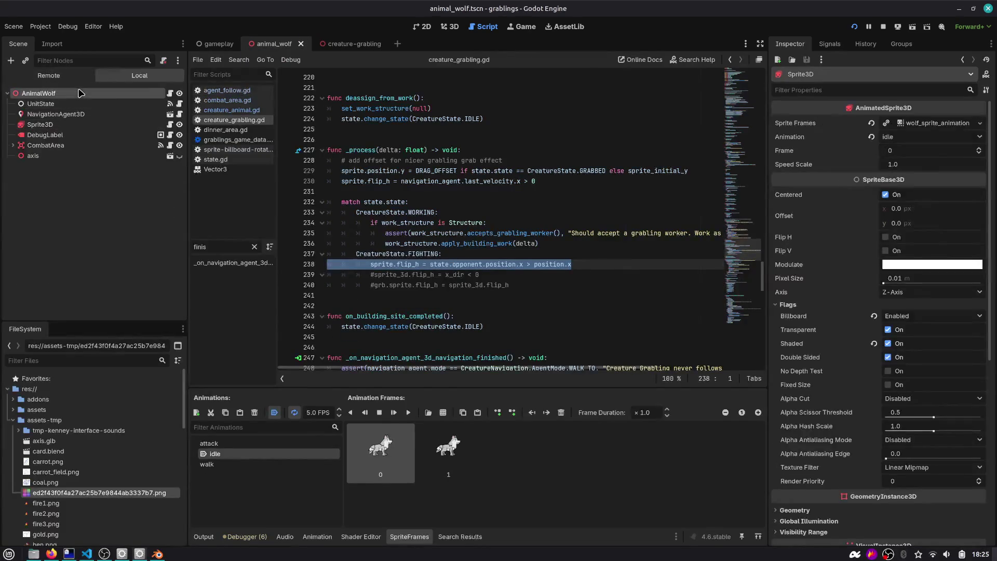
Step: In the wolf's creature_animal script, add a _process function below on_morning_time_started
left_click(170, 93)
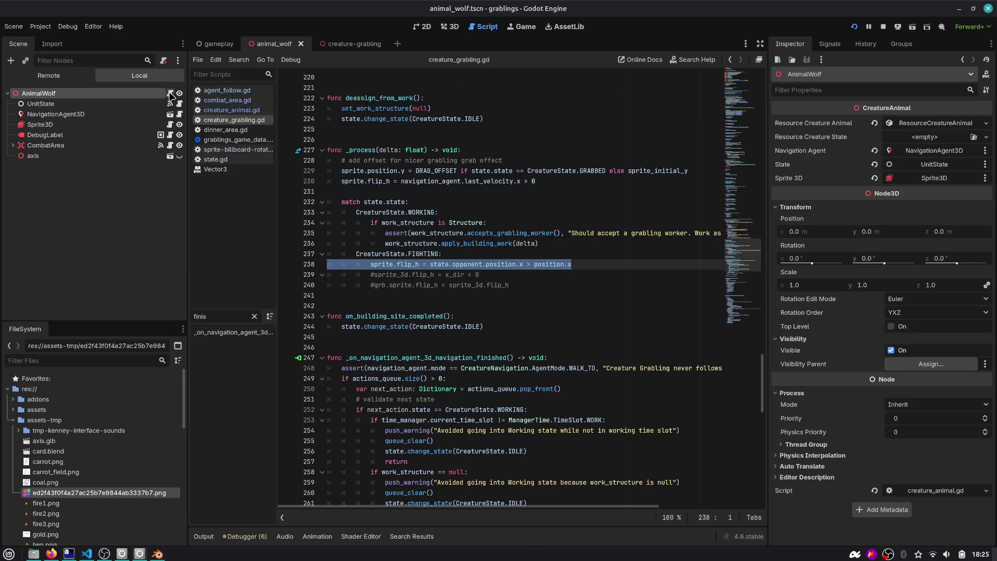
scroll(330, 218, "down", 4)
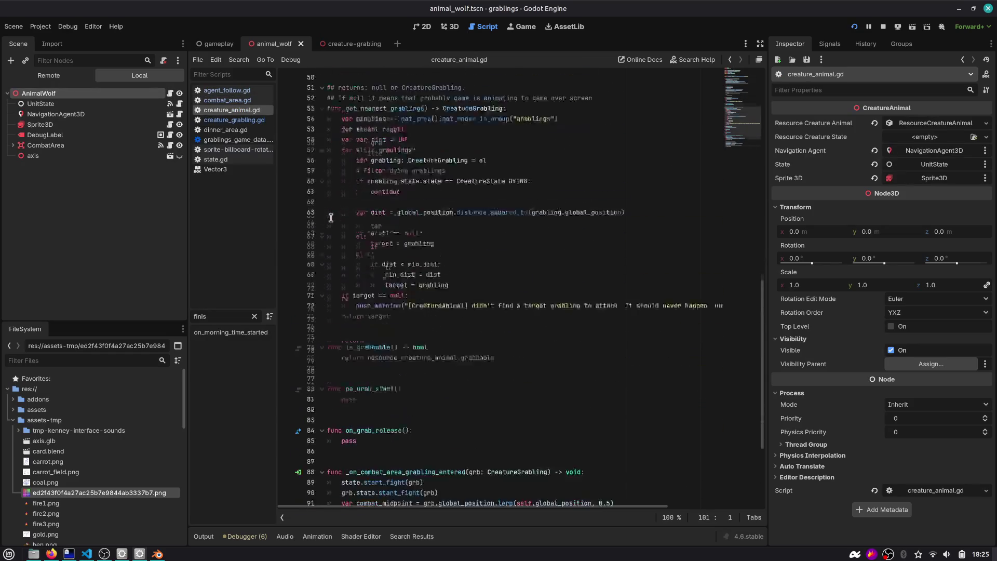
left_click_drag(744, 132, 741, 76)
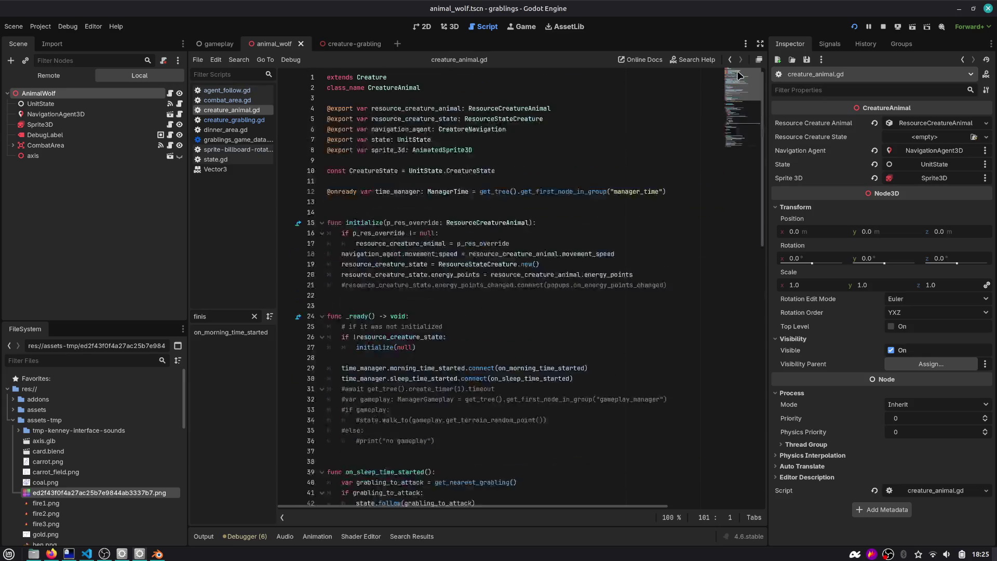
scroll(511, 221, "down", 7)
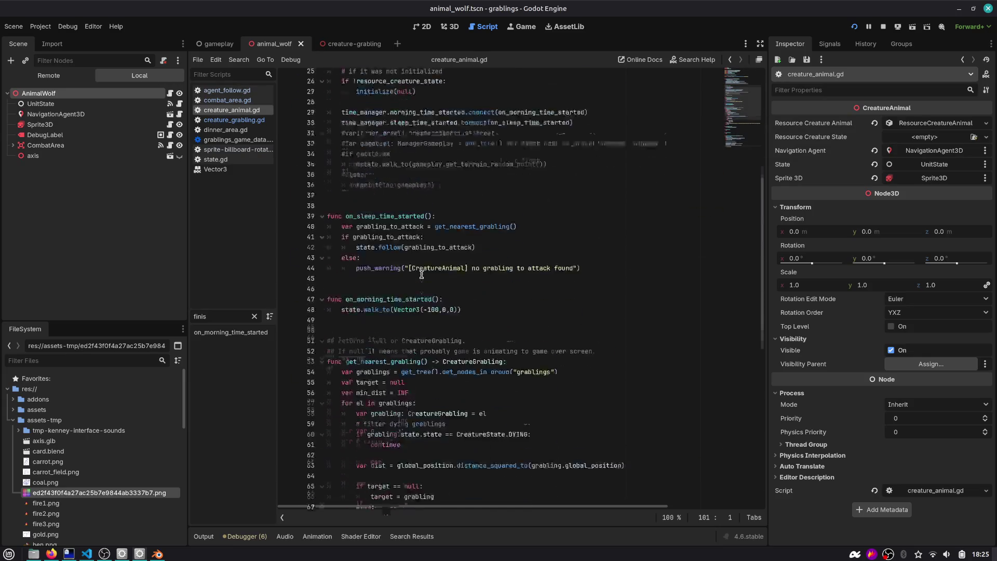
left_click(440, 268)
key("Return")
key("Return")
type("func _pro")
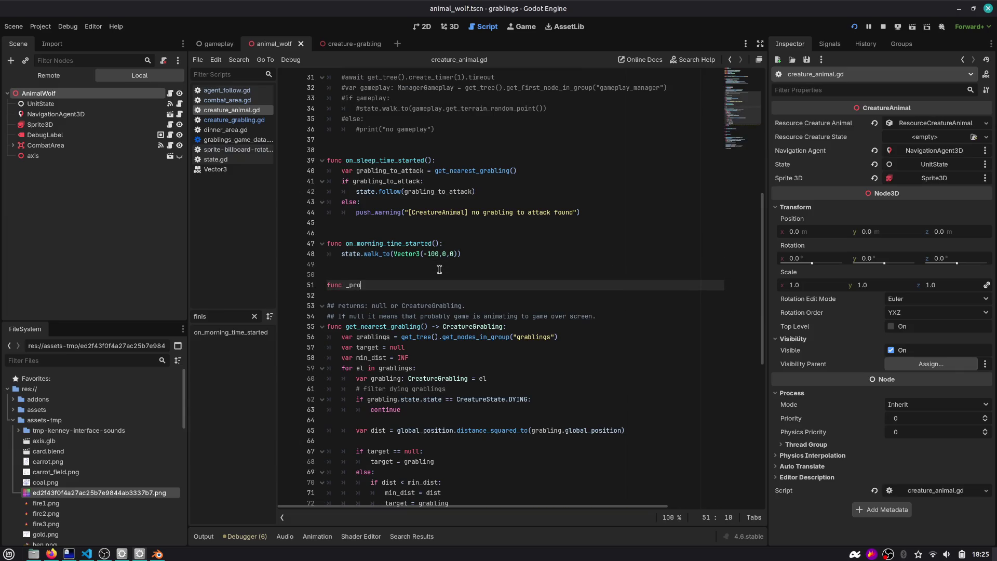
key("Return")
key("Return")
key("ctrl+v")
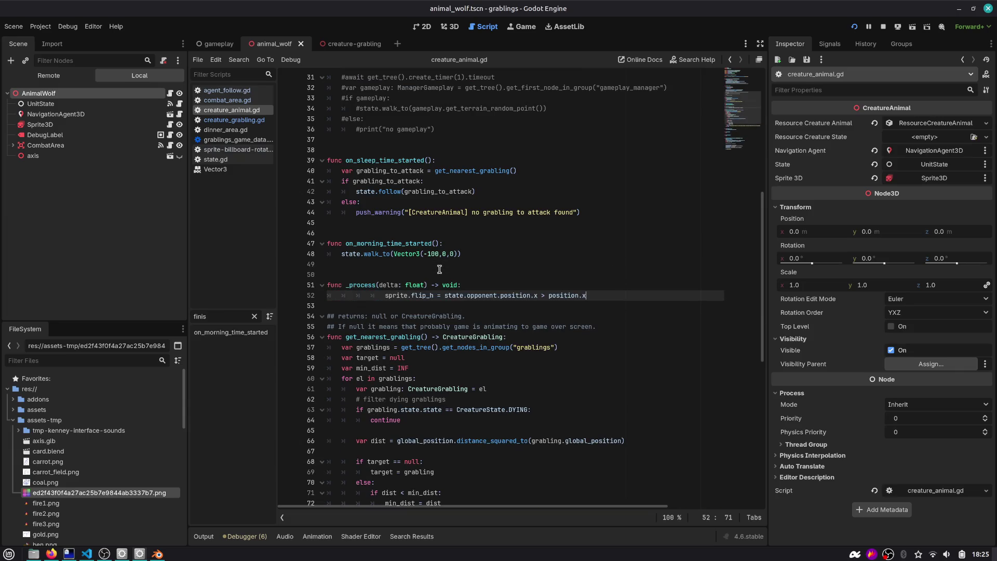
key("ctrl+z")
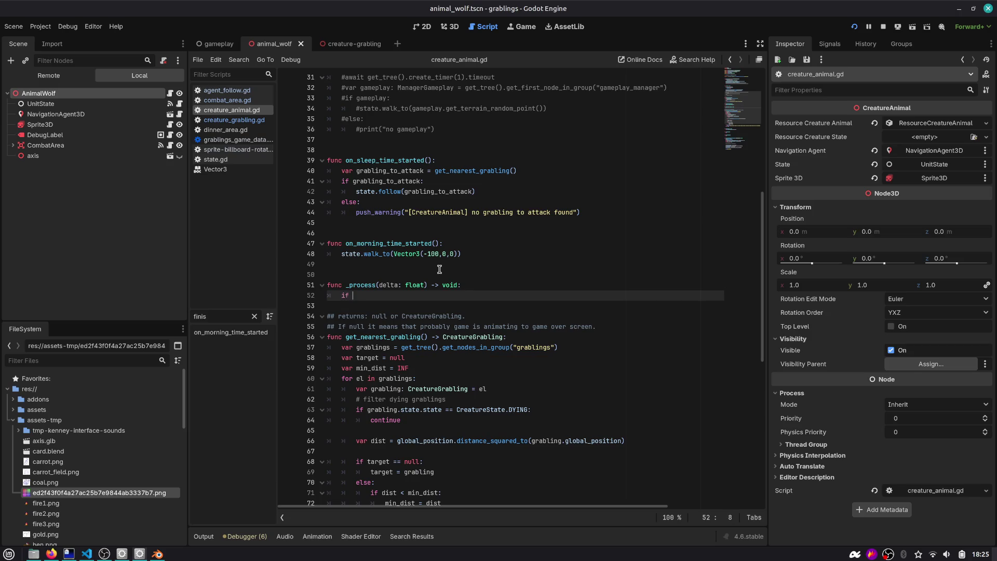
Step: Write a match on the state with a CreatureState.FIGHTING case holding the pasted opponent-facing flip line
type("state.state")
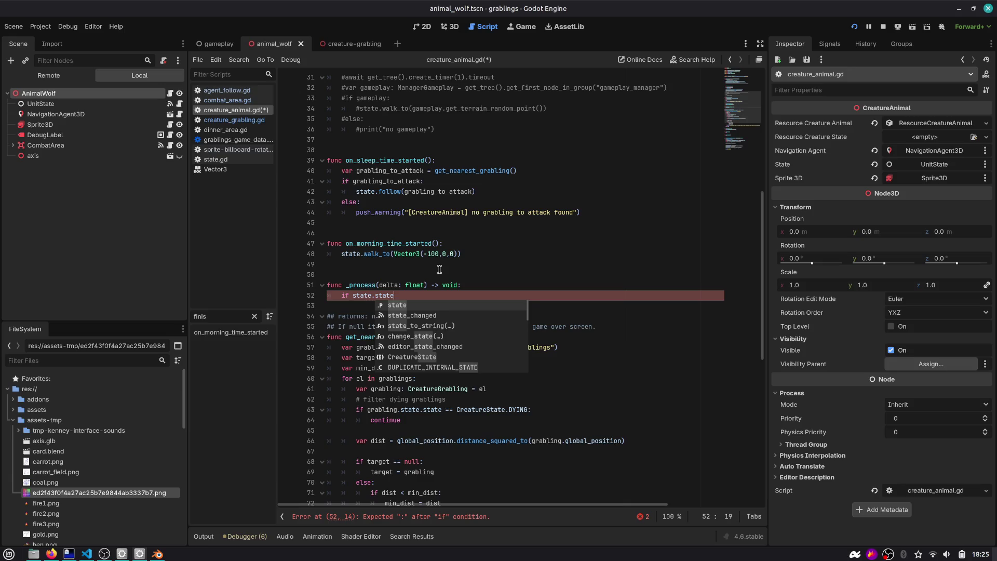
key("Home")
key("Delete")
key("Delete")
key("Delete")
type("match")
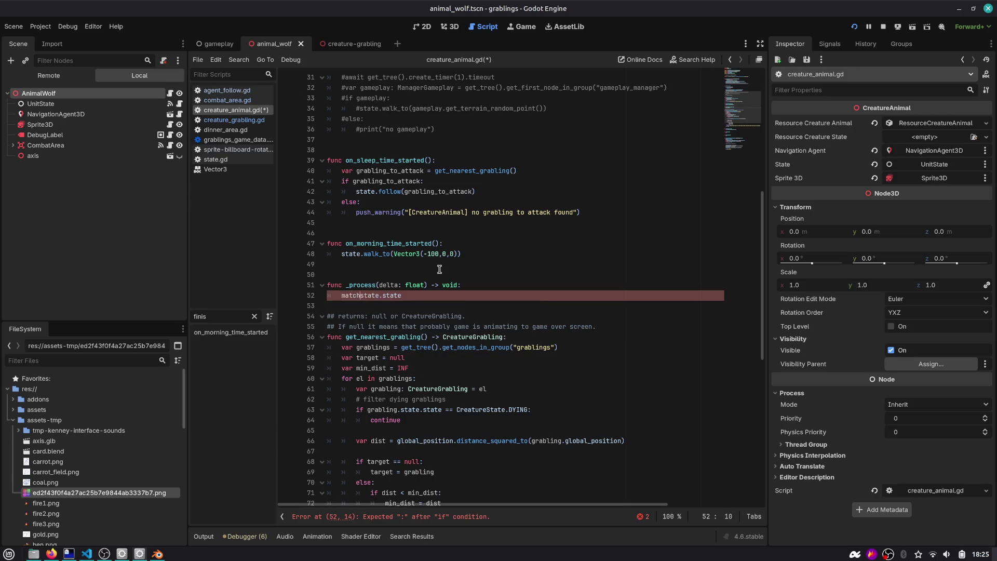
key("End")
type(":")
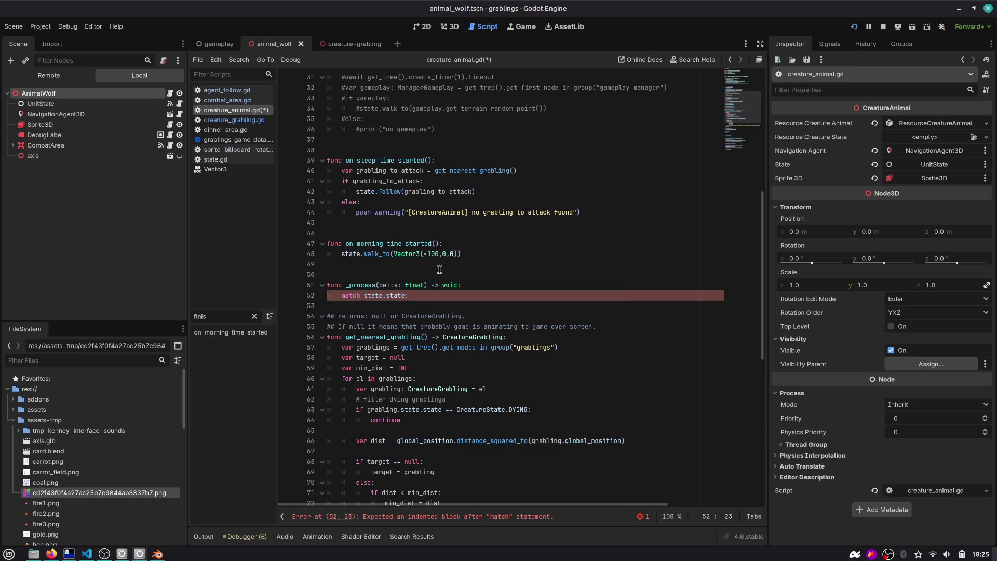
key("Return")
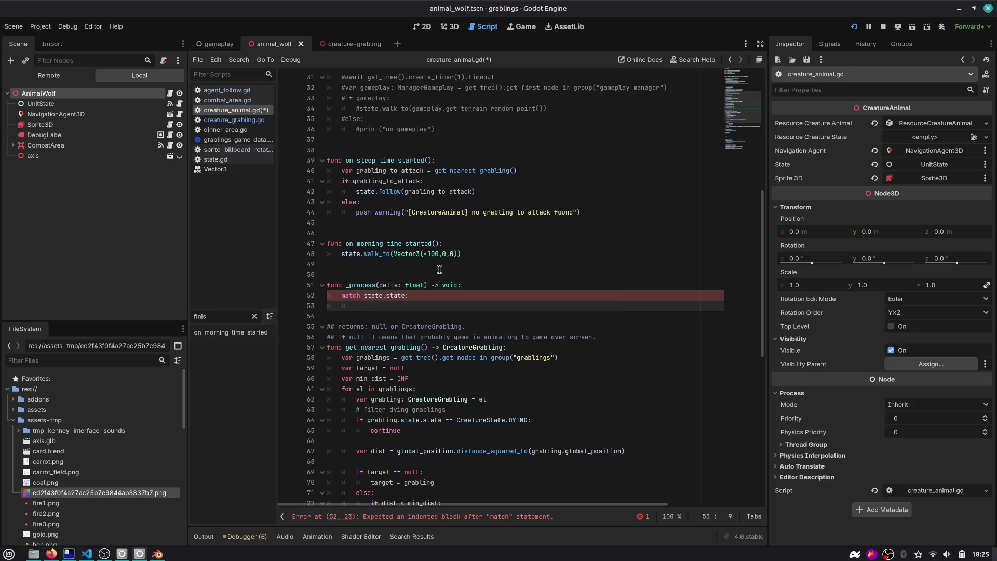
type("Crea")
key("Return")
type(".")
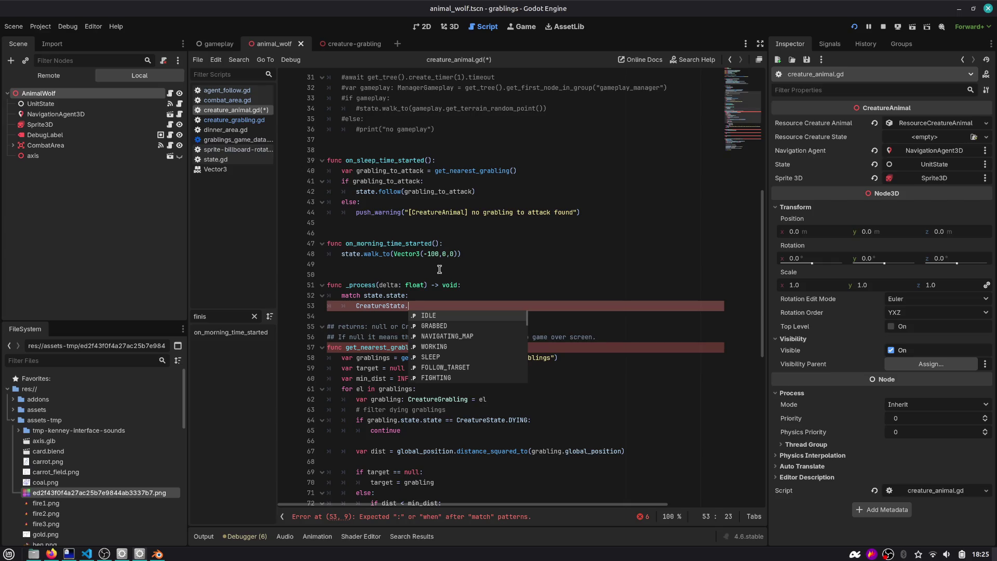
key("Down")
key("Down")
key("Down")
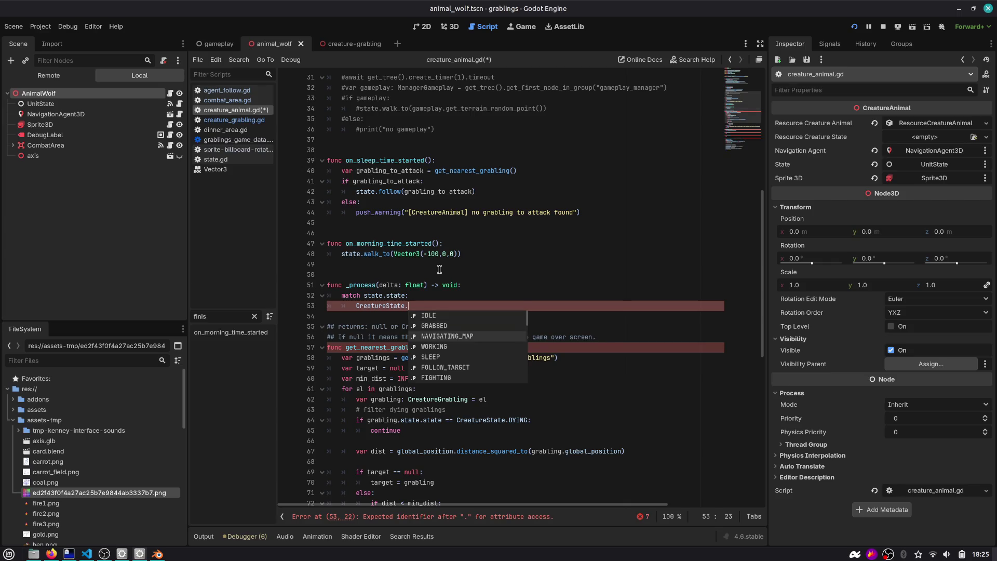
key("Return")
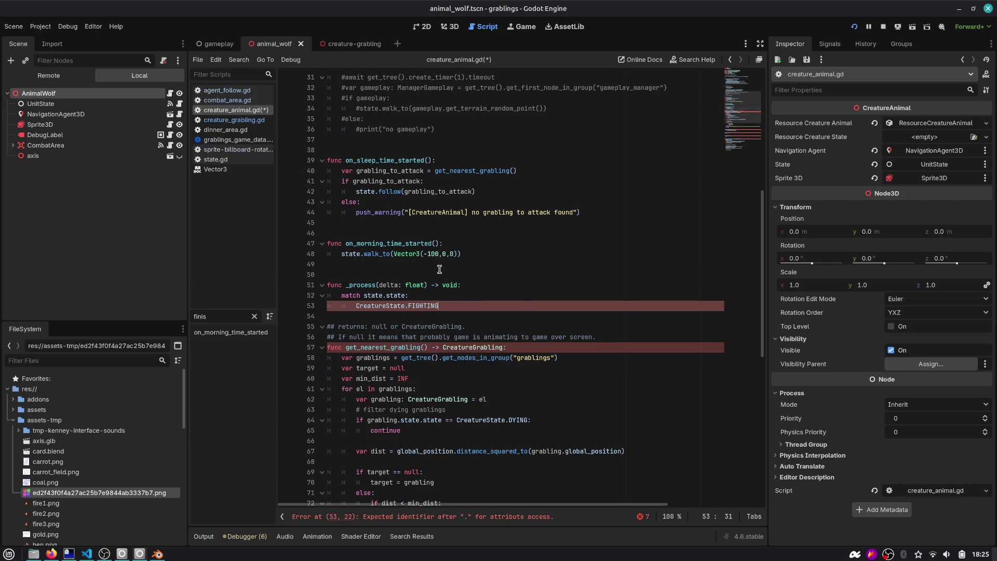
key("Return")
key("ctrl+v")
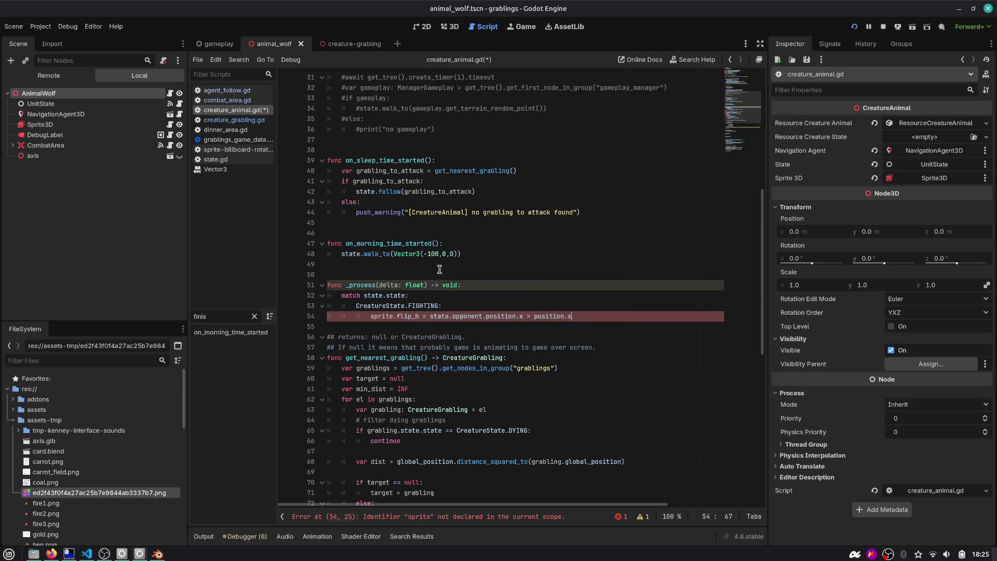
Step: Rename the exported sprite_3d variable on line 8 to sprite
scroll(429, 263, "up", 10)
double_click(390, 150)
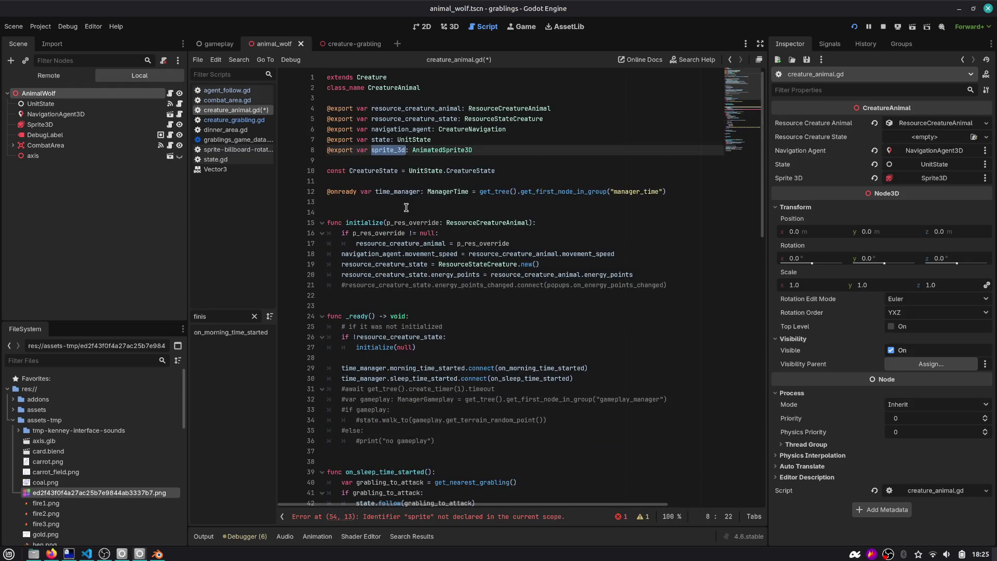
scroll(387, 223, "down", 13)
scroll(387, 218, "up", 13)
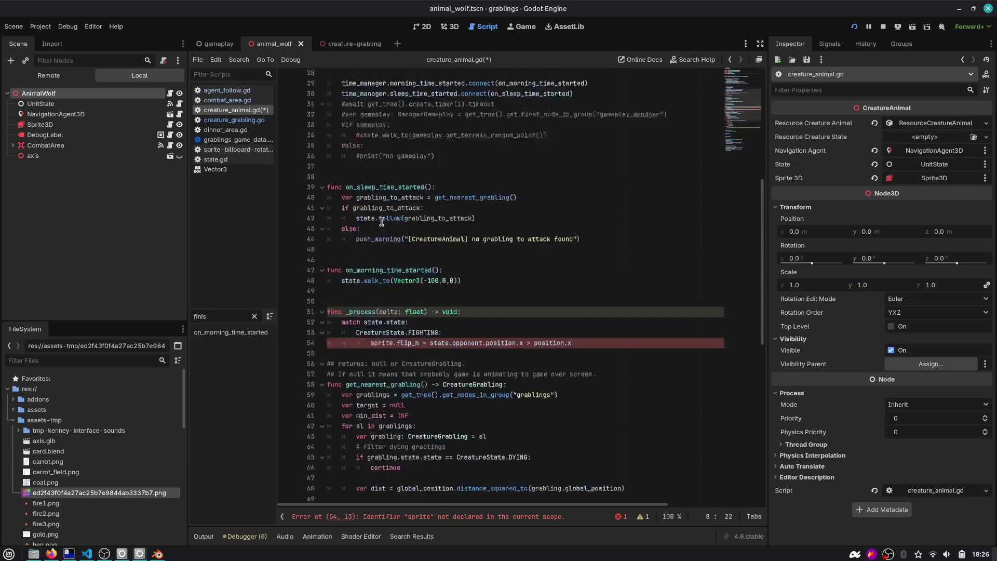
key("ctrl+f")
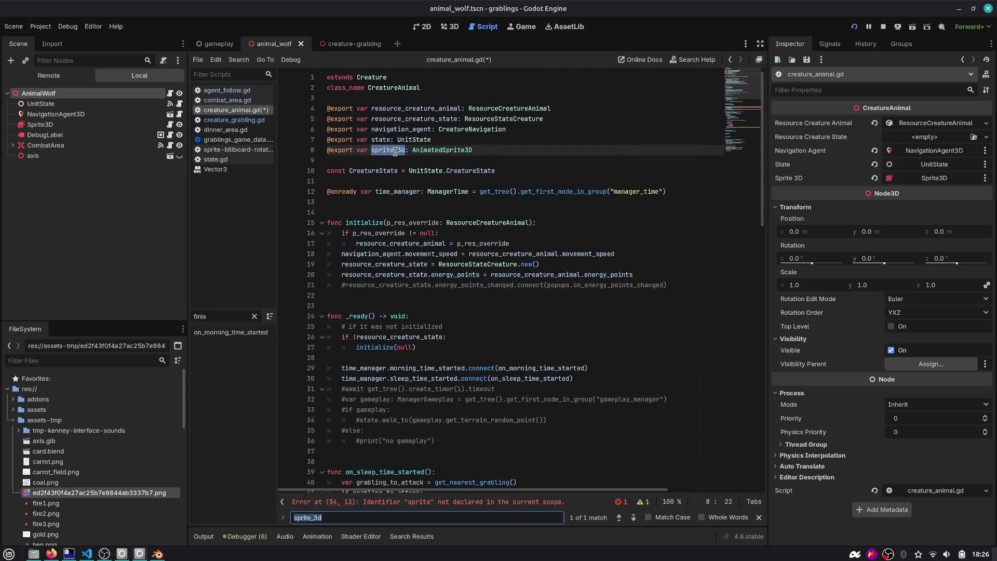
key("Escape")
key("BackSpace")
key("BackSpace")
key("BackSpace")
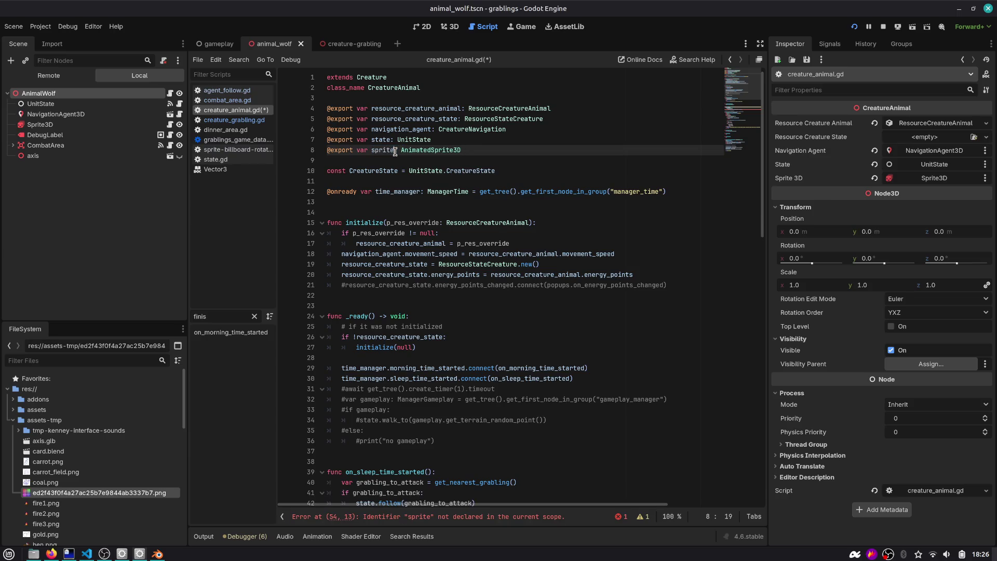
scroll(391, 150, "down", 10)
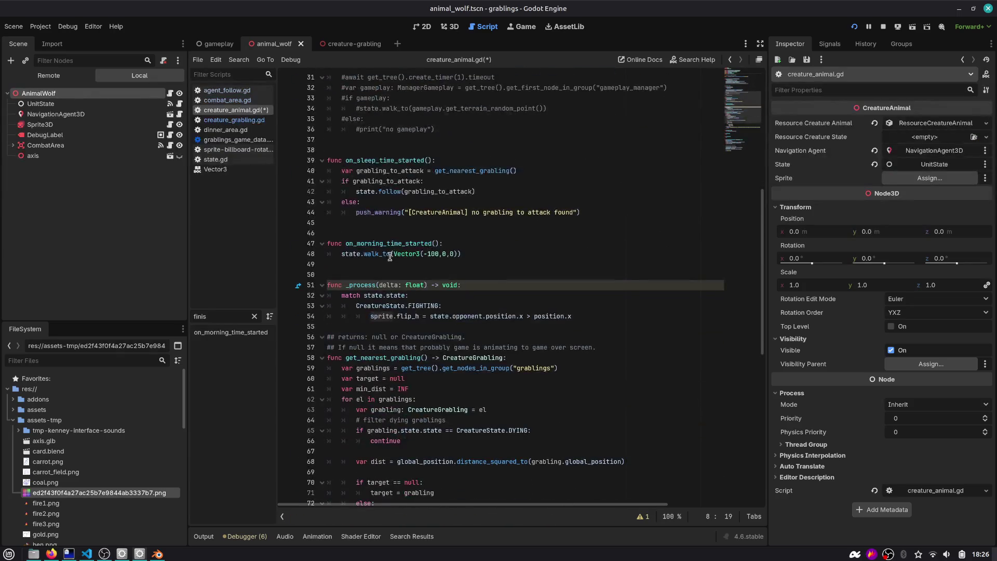
Step: Add a blank line after the match block, save, and delete the '>' on line 54
double_click(380, 316)
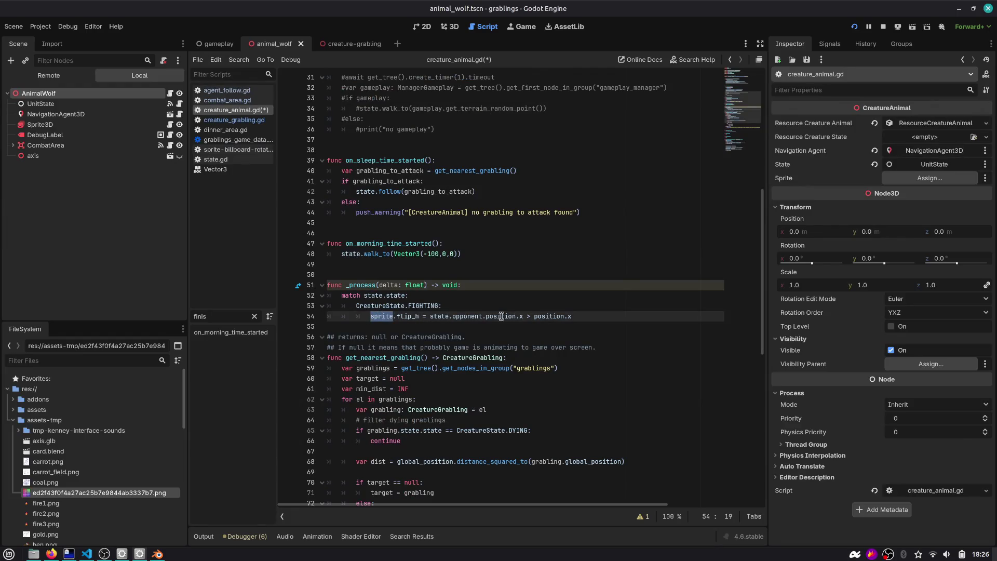
double_click(461, 316)
scroll(461, 312, "down", 1)
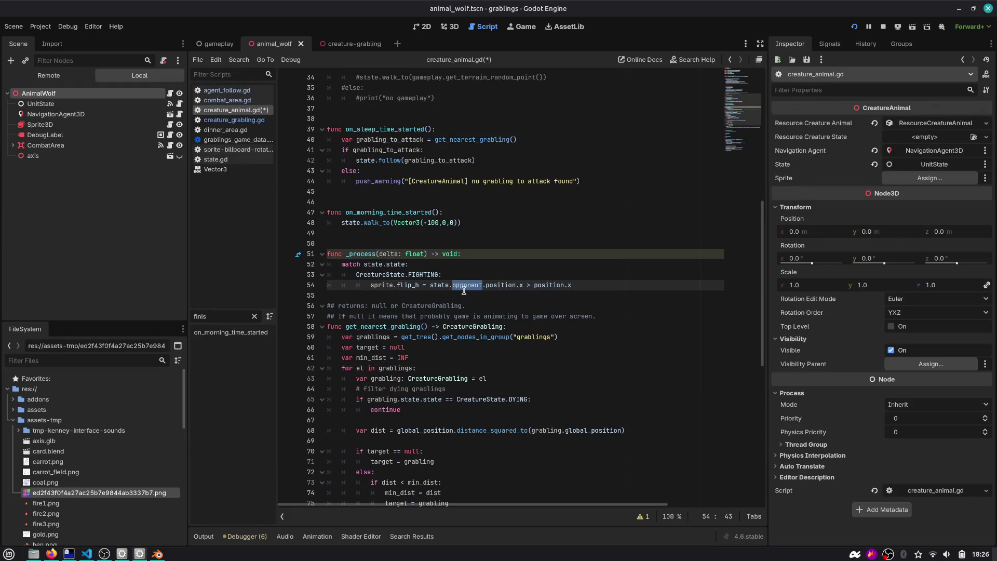
left_click(373, 295)
key("Return")
key("ctrl+s")
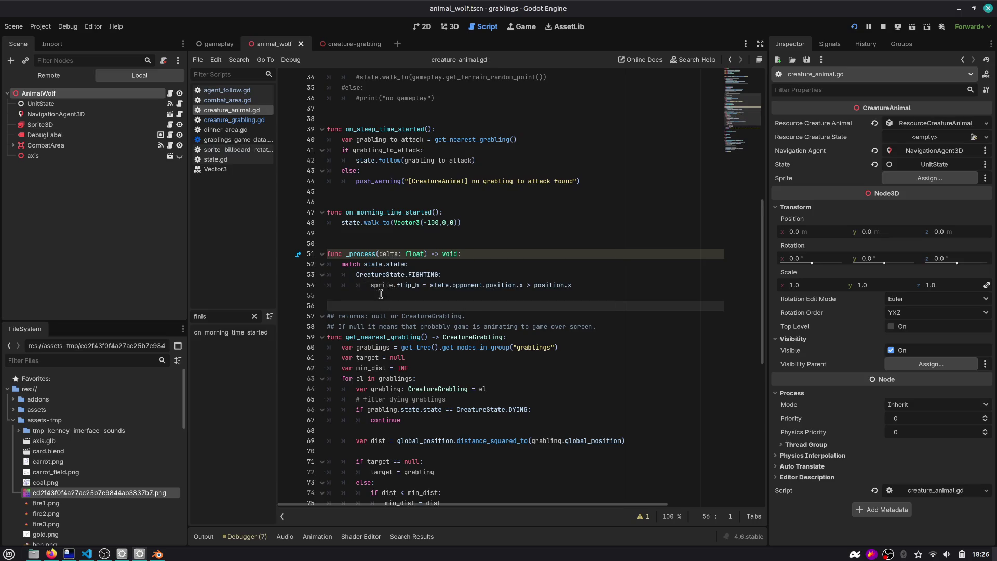
left_click(520, 283)
left_click(534, 284)
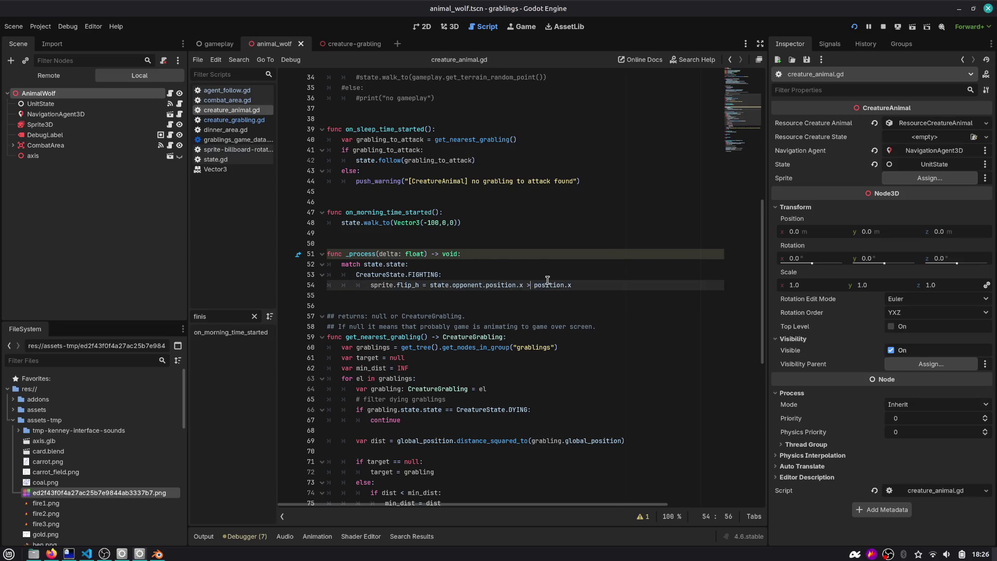
key("BackSpace")
Step: Make line 54 compare the opponent's x position against position.x with '<'
type("<")
double_click(376, 285)
left_click(525, 284)
double_click(556, 285)
left_click_drag(571, 285, 534, 285)
Step: Check the wolf's Sprite3D node, then run the game and move the grabling toward the wolf
left_click(50, 125)
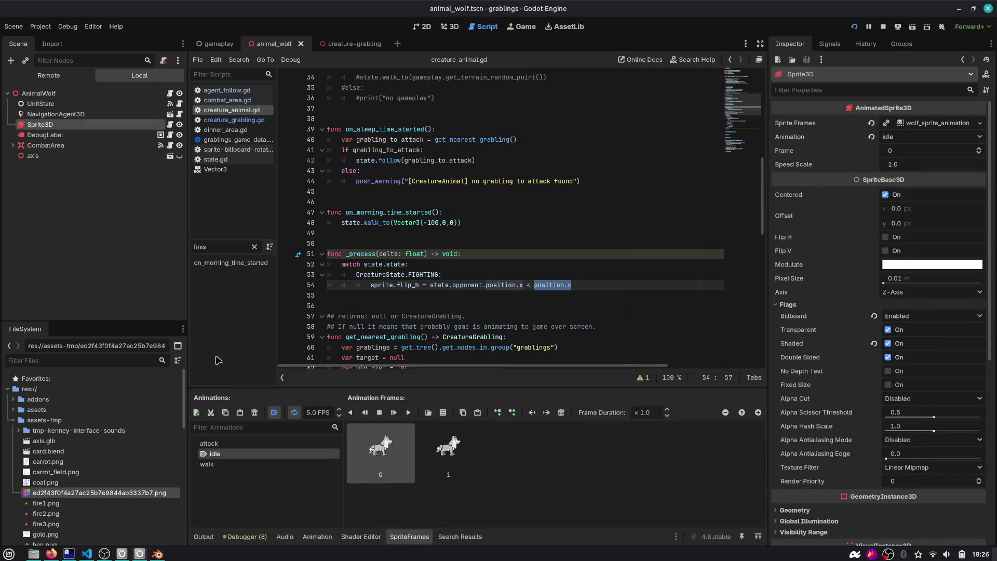
left_click(854, 26)
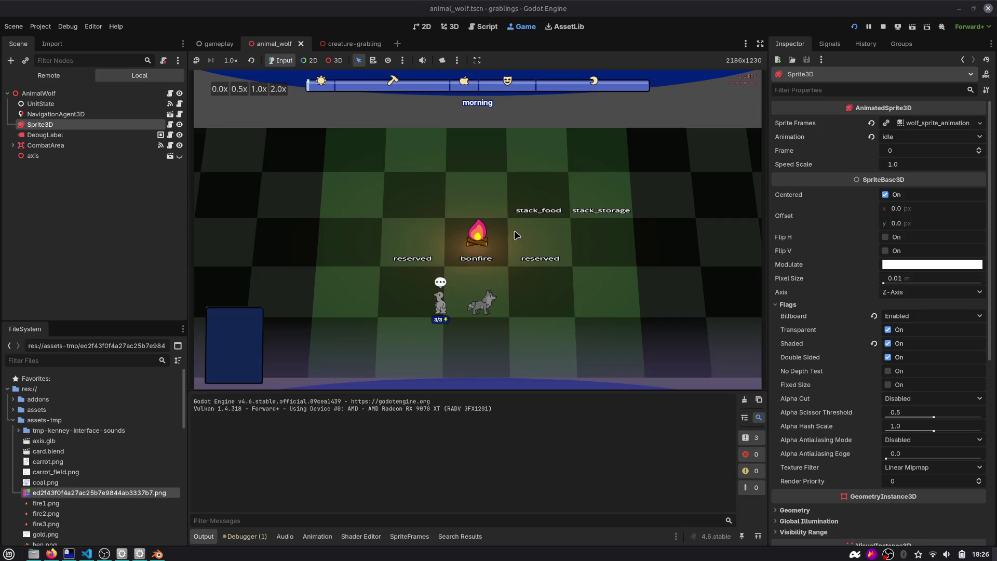
left_click_drag(442, 237, 410, 217)
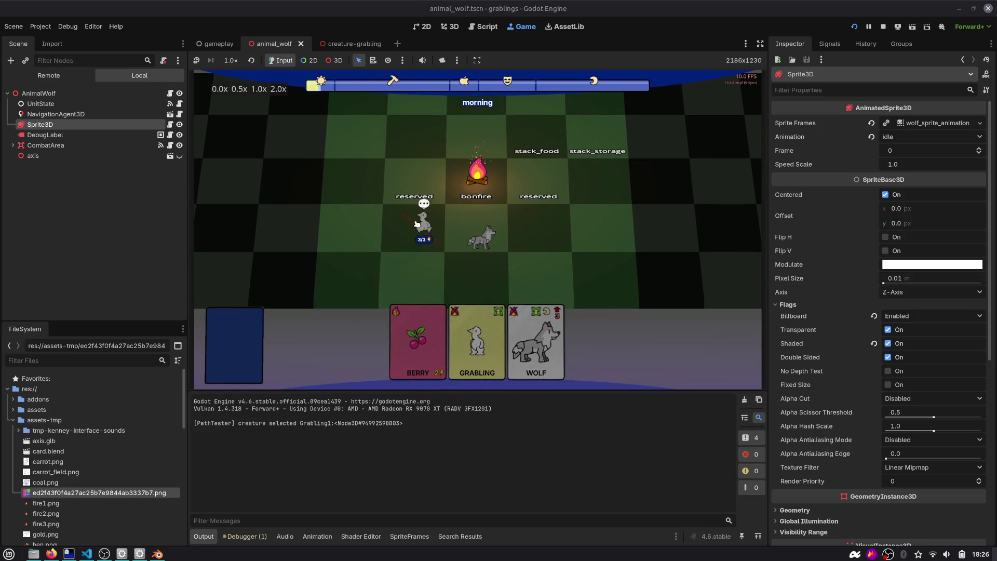
left_click(411, 218)
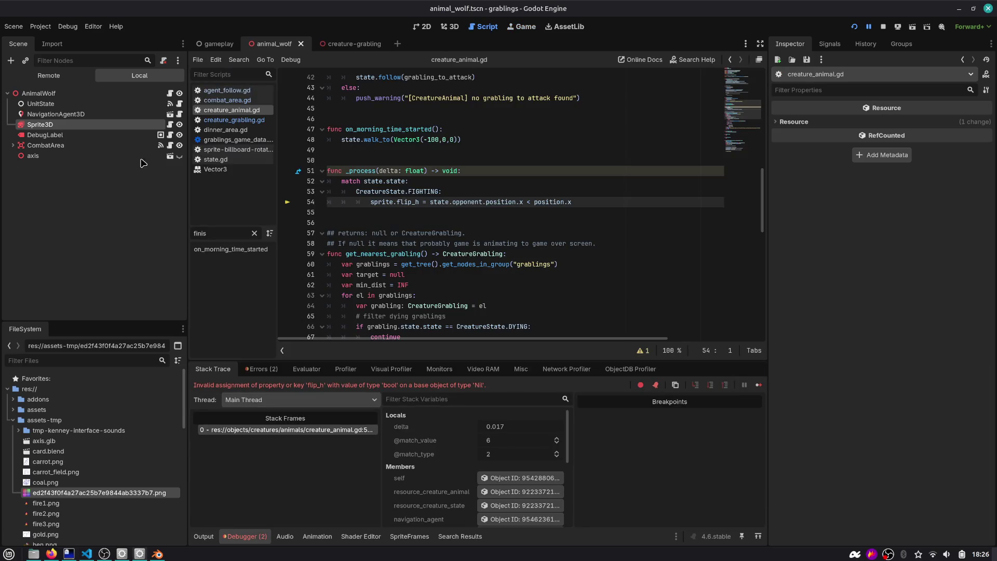
Step: Assign Sprite3D to AnimalWolf's Sprite property, save, rerun, and send the grabling to fight the wolf
left_click(95, 96)
left_click(889, 176)
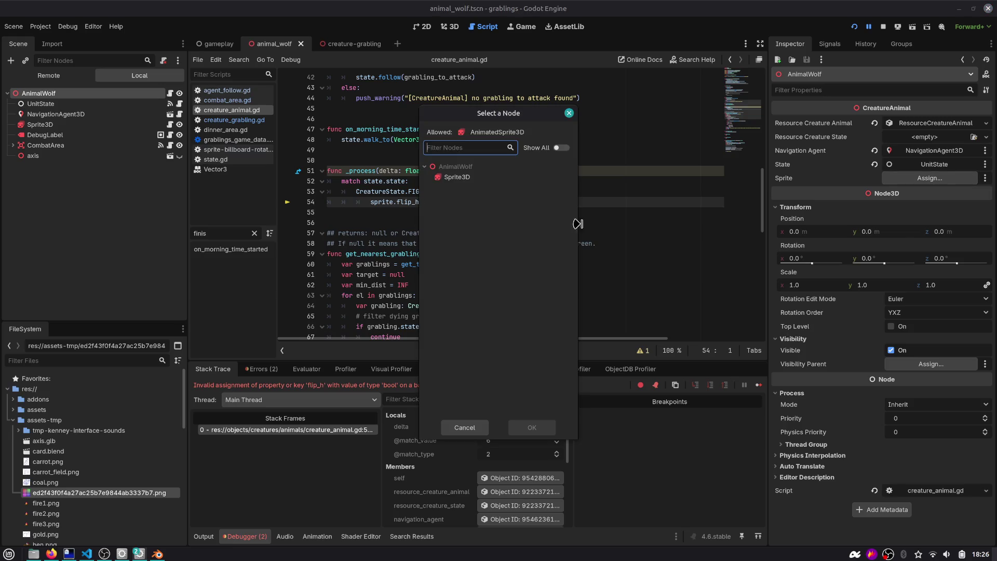
double_click(449, 178)
left_click(853, 28)
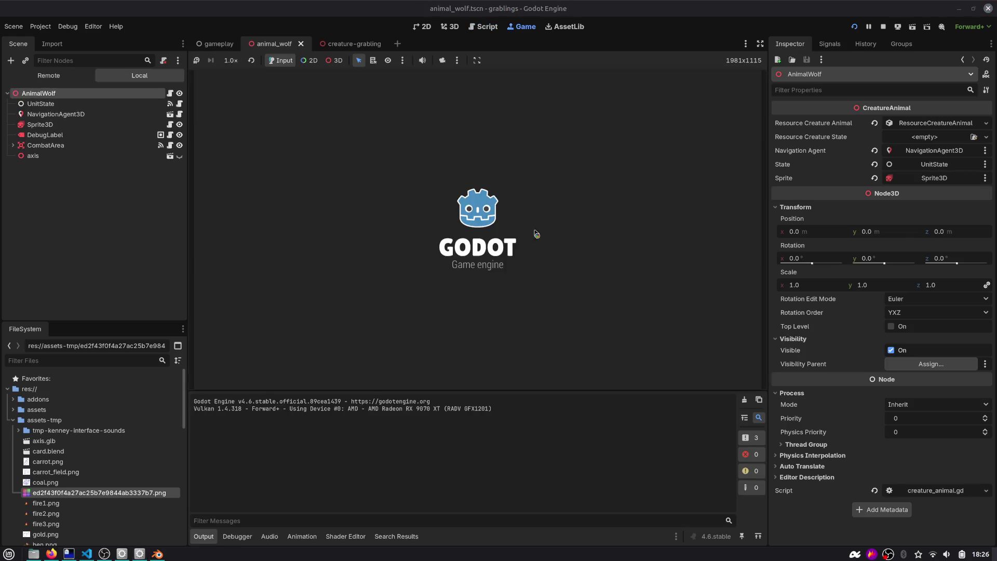
left_click(420, 257)
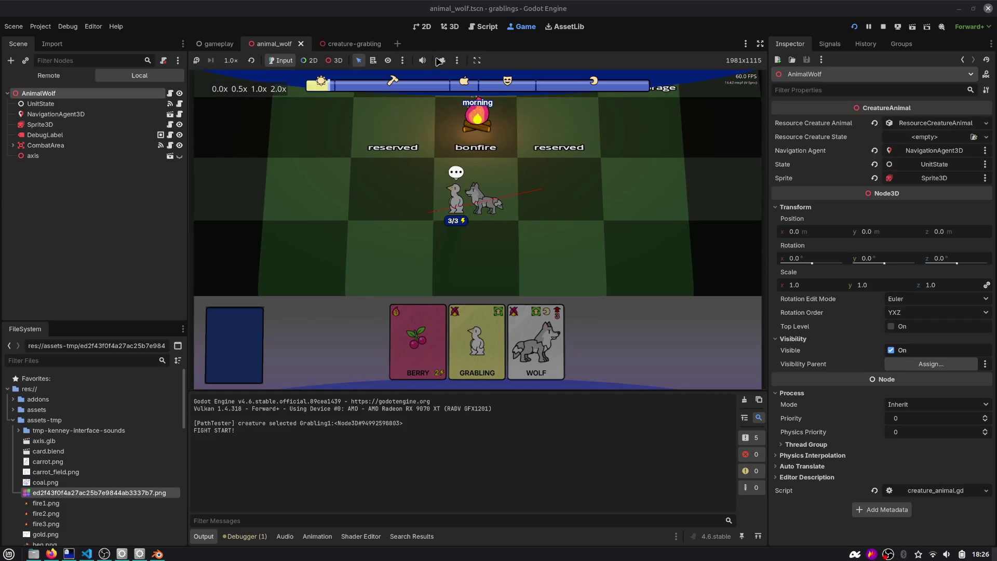
Step: Open the creature-grabling scene, then in the running game walk the grabling right, left and right again
left_click(474, 30)
left_click(342, 45)
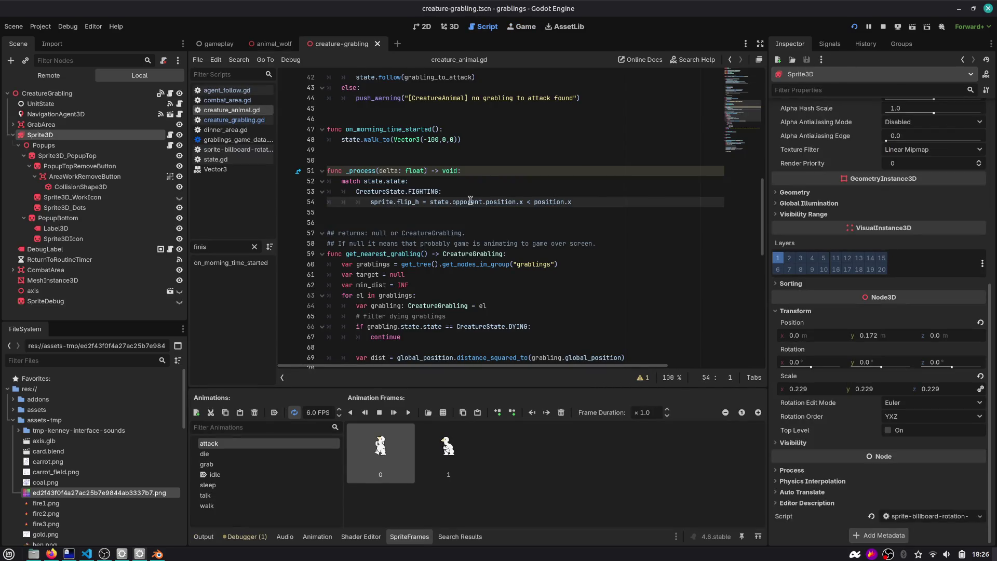
left_click(533, 202)
left_click(521, 26)
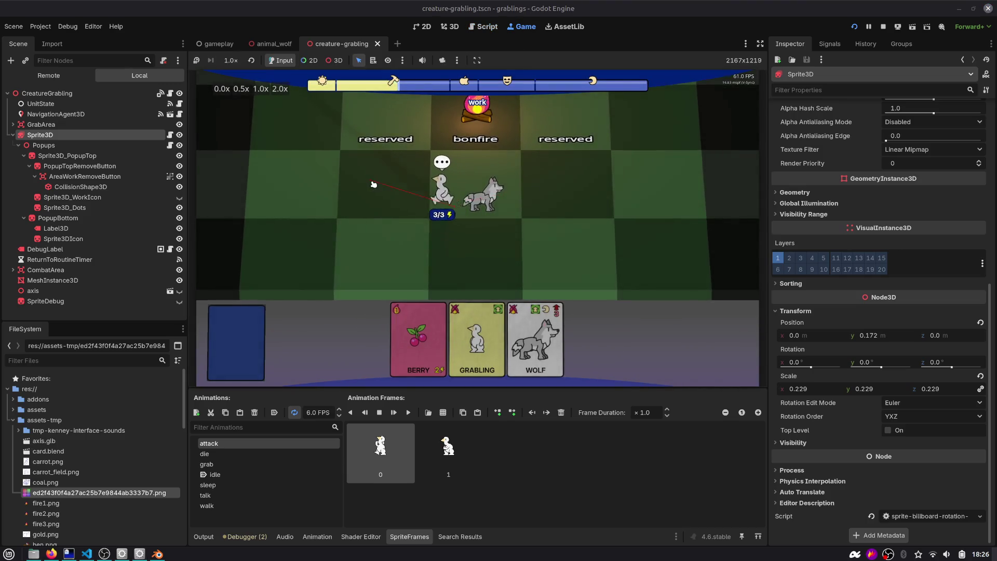
left_click(543, 222)
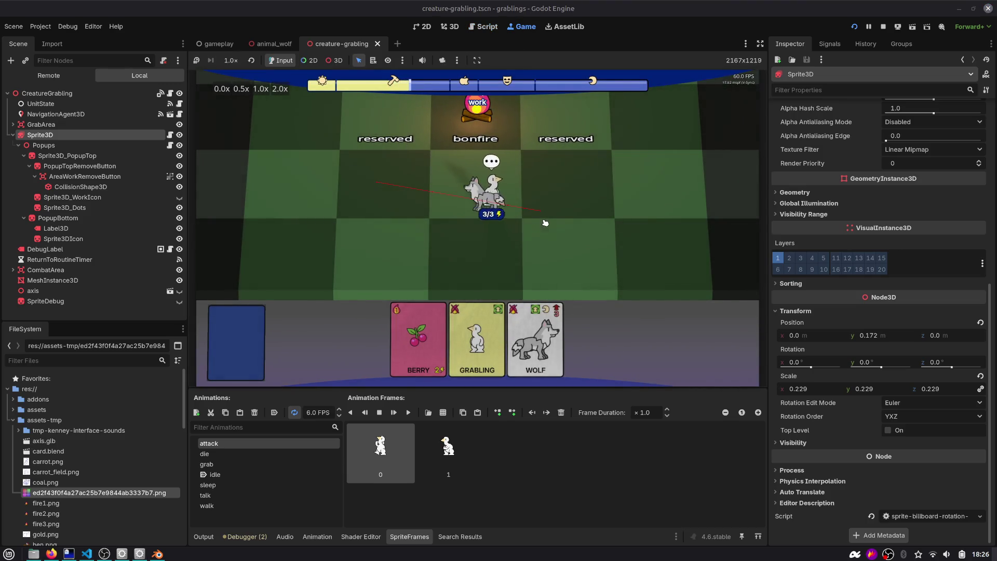
left_click(386, 205)
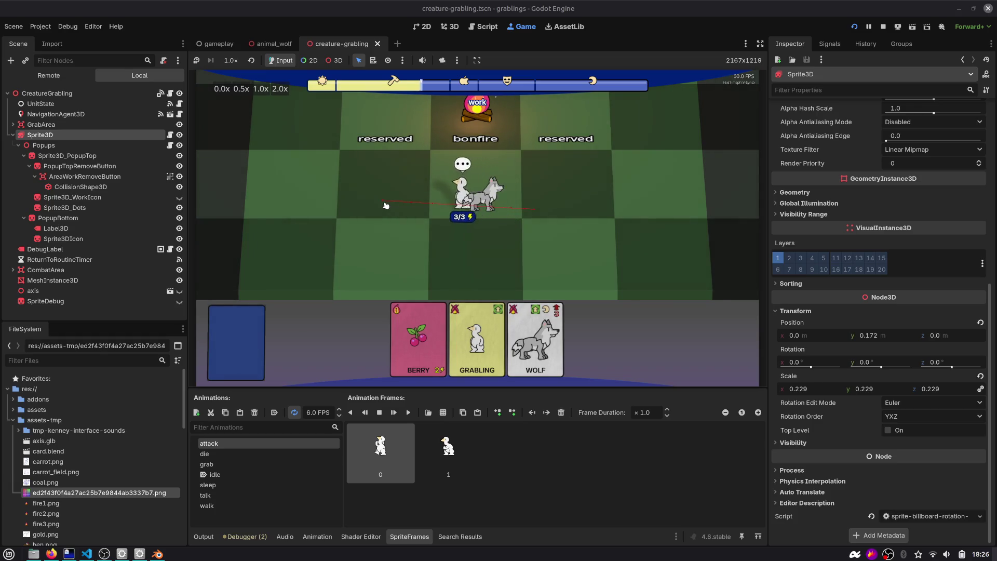
left_click(570, 229)
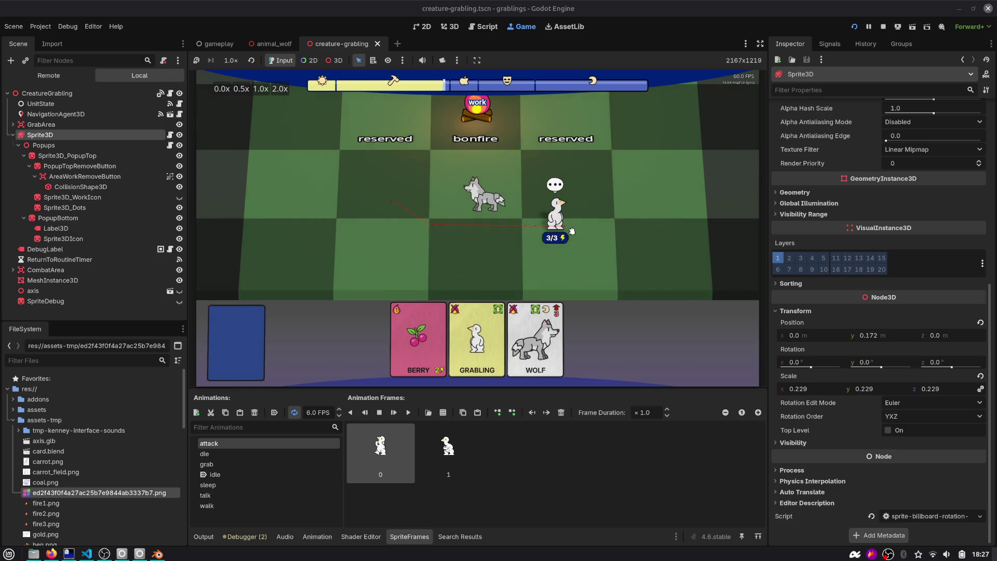
left_click(486, 27)
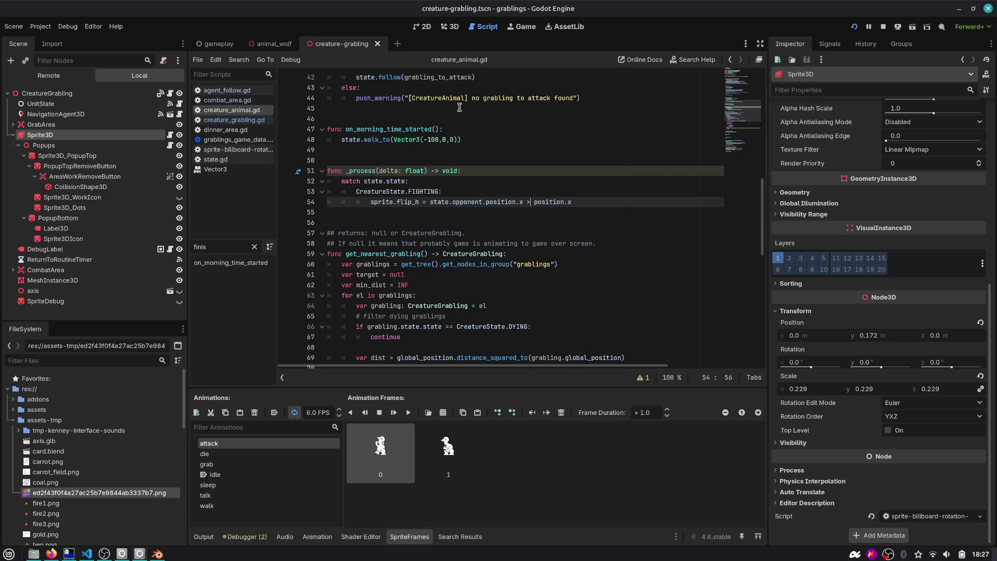
Step: Change line 238 of creature_grabling.gd to compare with '<', then go back to the running game
double_click(385, 202)
left_click(528, 202)
left_click(233, 120)
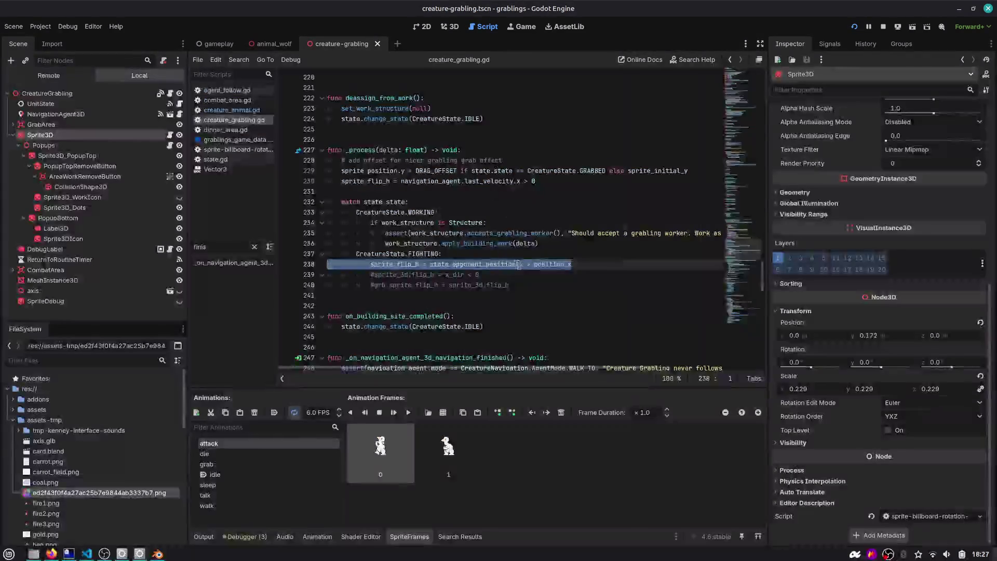
left_click(528, 265)
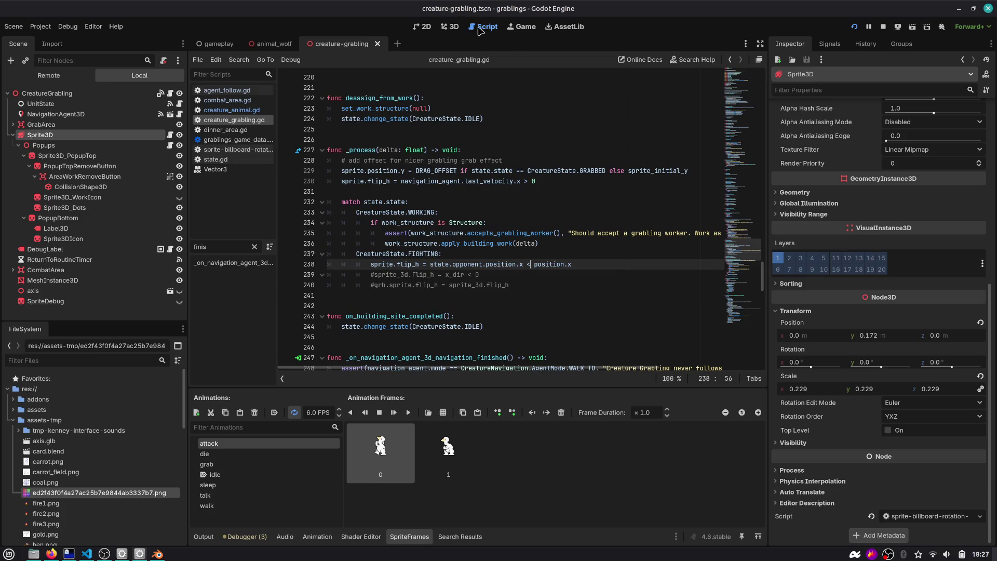
left_click(515, 27)
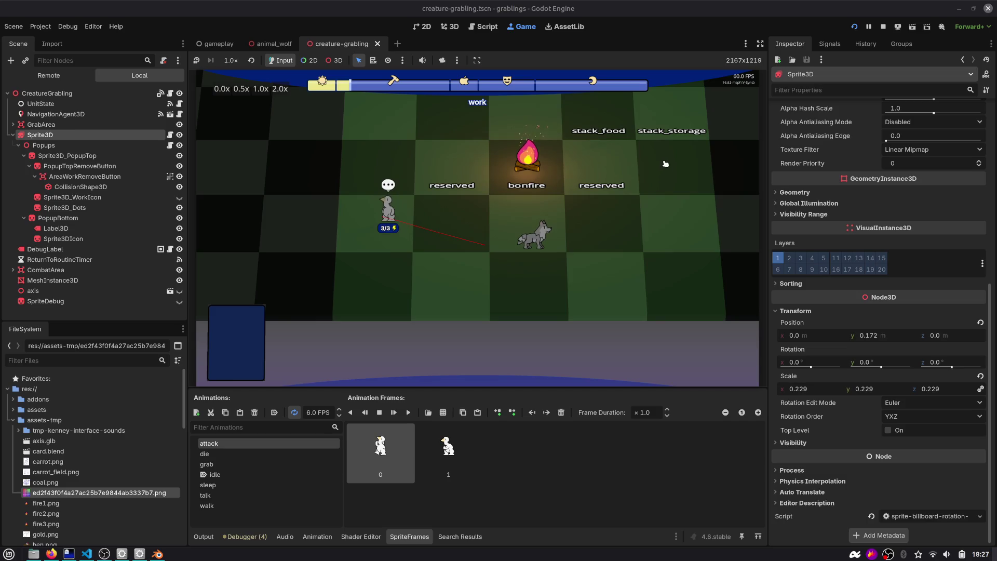
Step: Open the debug gameplay panel with F1, skip through hobby to sleep, and stop the game
key("F1")
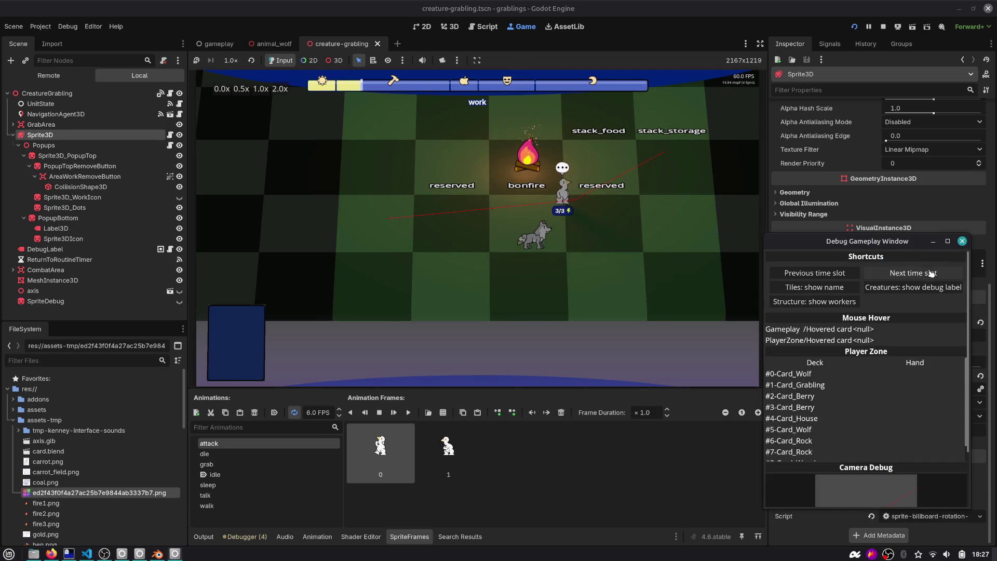
left_click(931, 274)
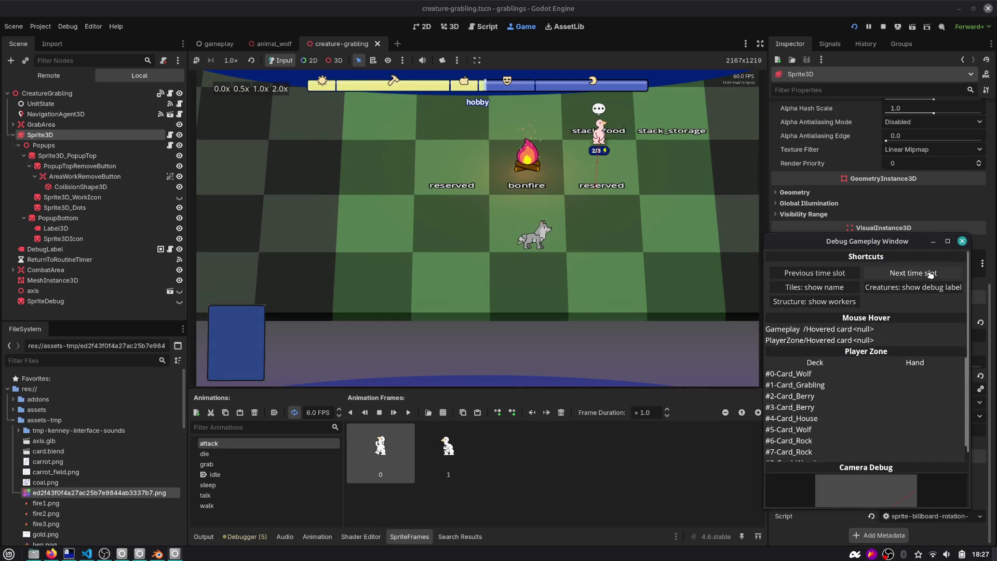
left_click(931, 273)
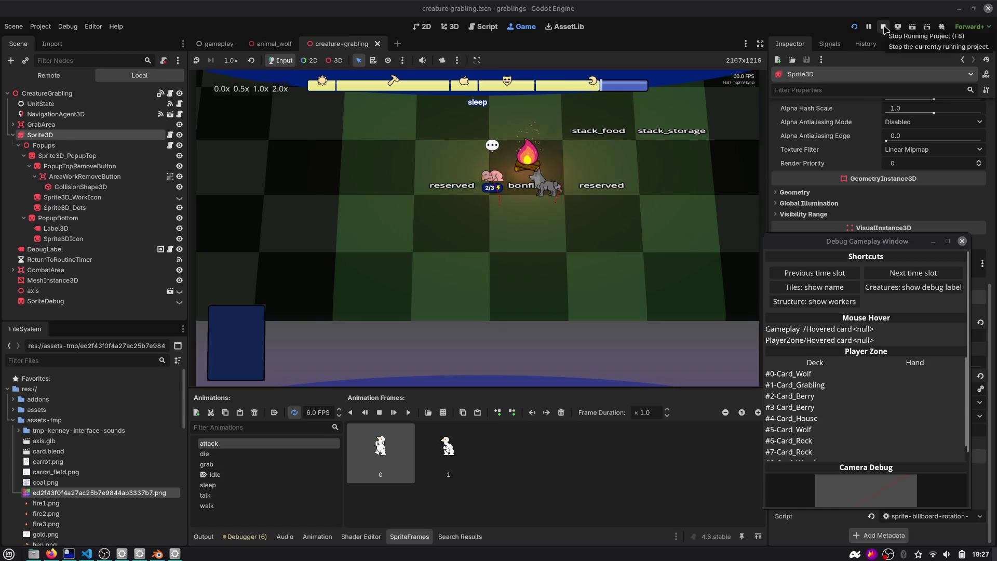
left_click(884, 30)
scroll(443, 260, "down", 5)
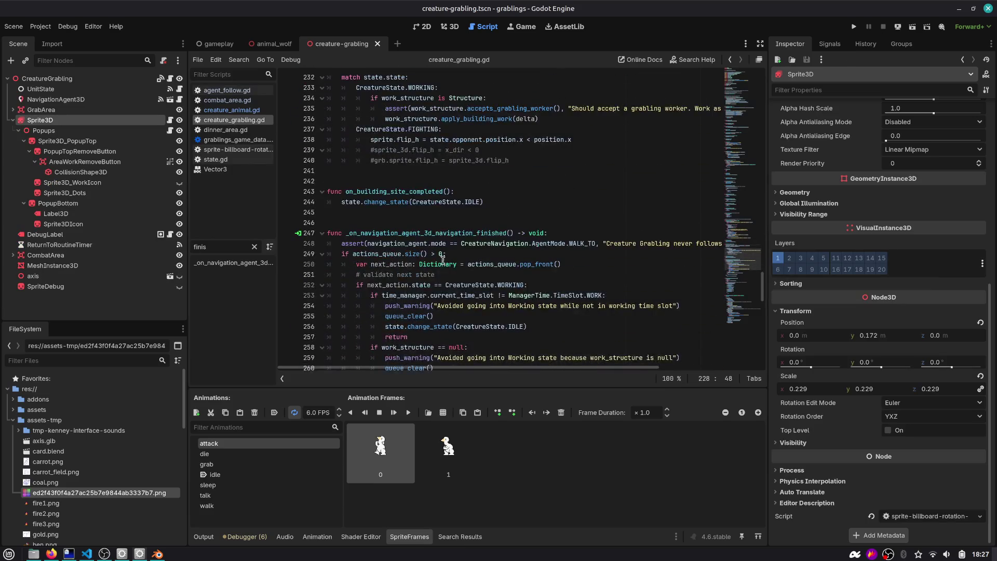
Step: Tidy the script editor panels, then open the animal_wolf scene in the 3D workspace
scroll(470, 197, "up", 4)
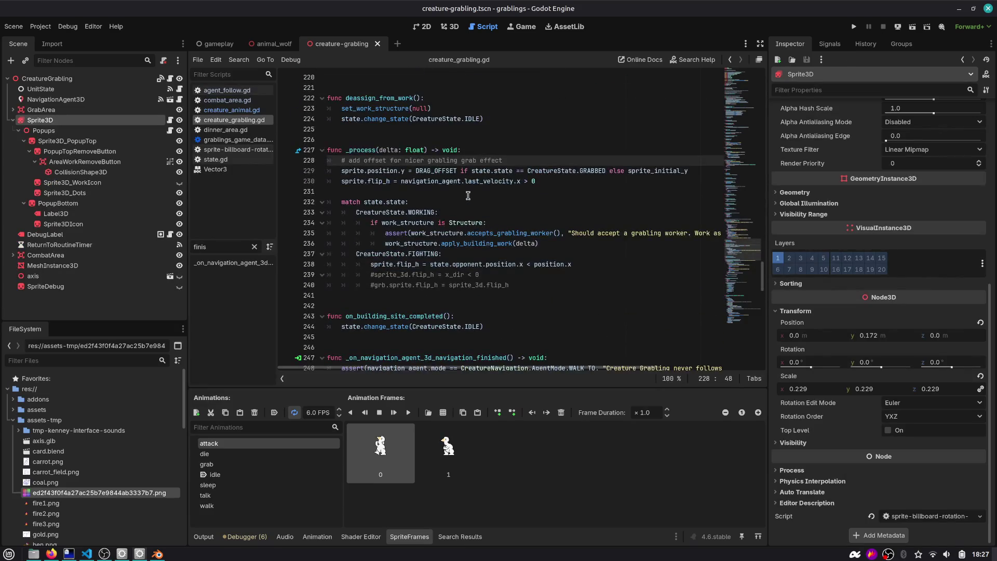
left_click(13, 120)
middle_click(244, 171)
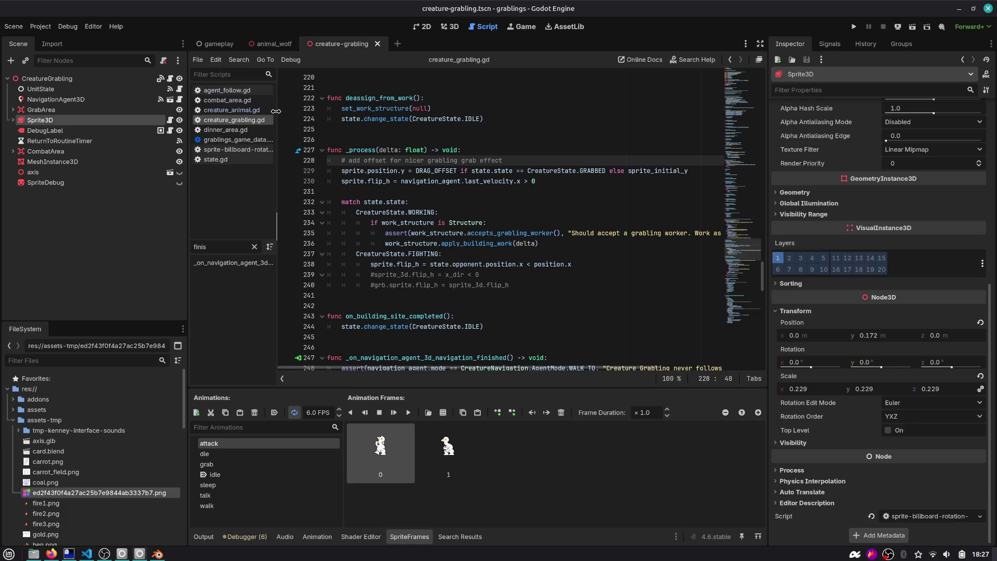
left_click_drag(277, 226, 291, 227)
left_click(99, 78)
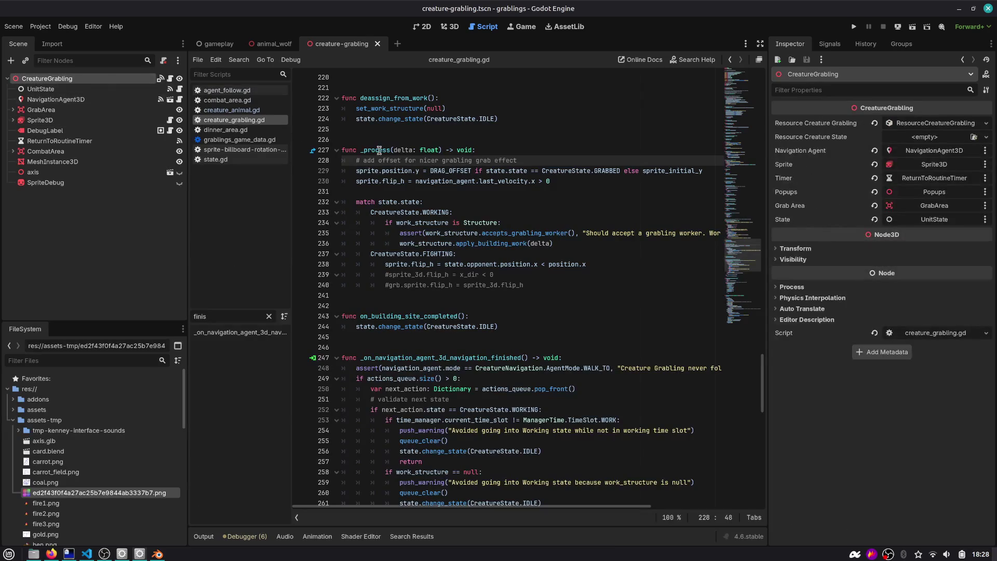
left_click_drag(771, 82, 806, 82)
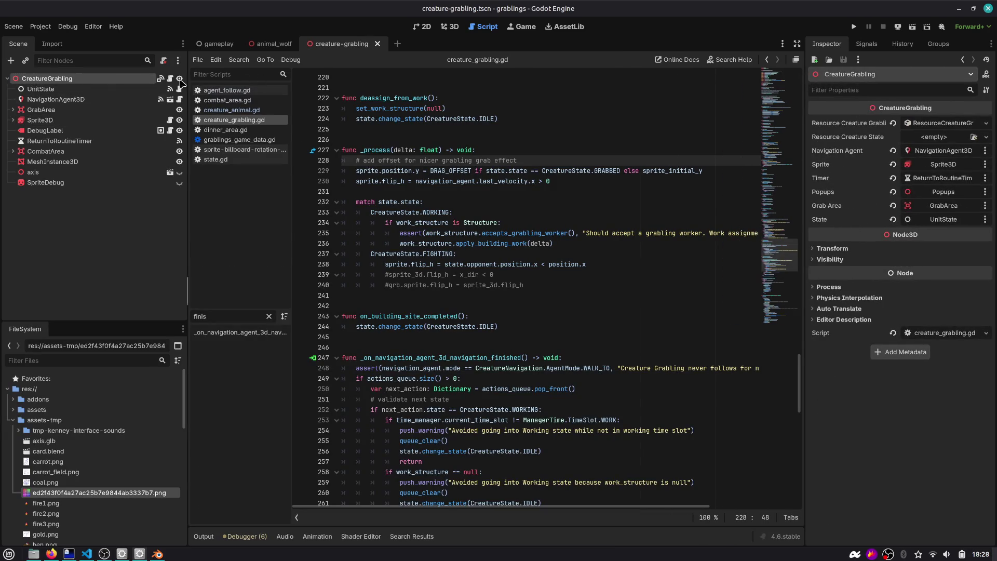
left_click(118, 89)
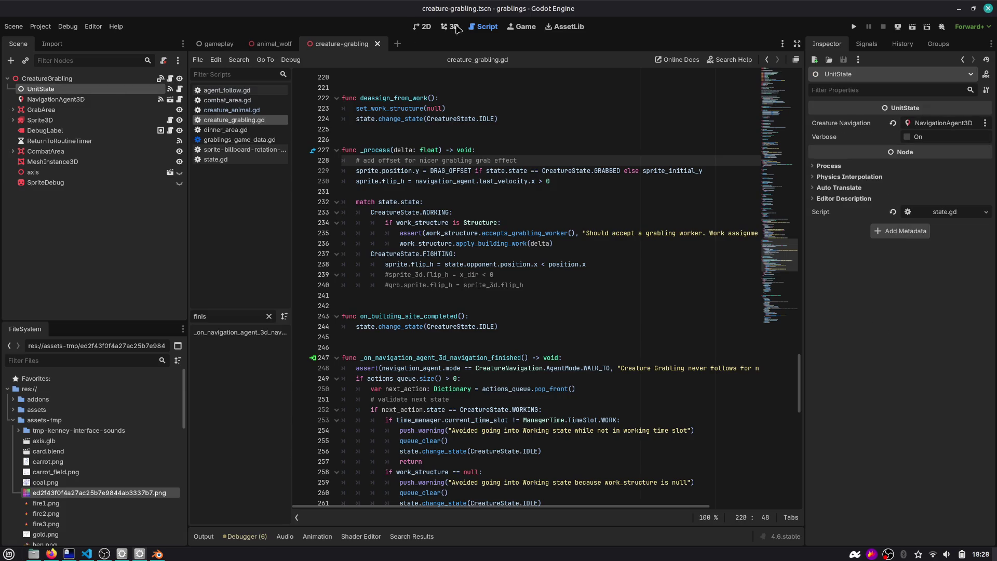
left_click(451, 26)
left_click(256, 44)
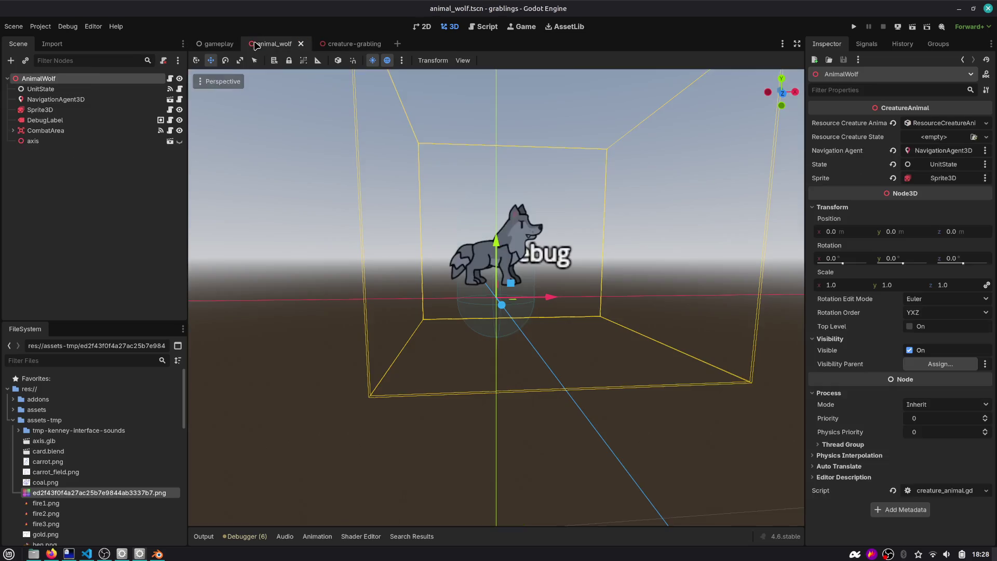
Step: Review creature_animal.gd's CreatureAnimal class, get_nearest_grabling function and FIGHTING state
left_click(172, 79)
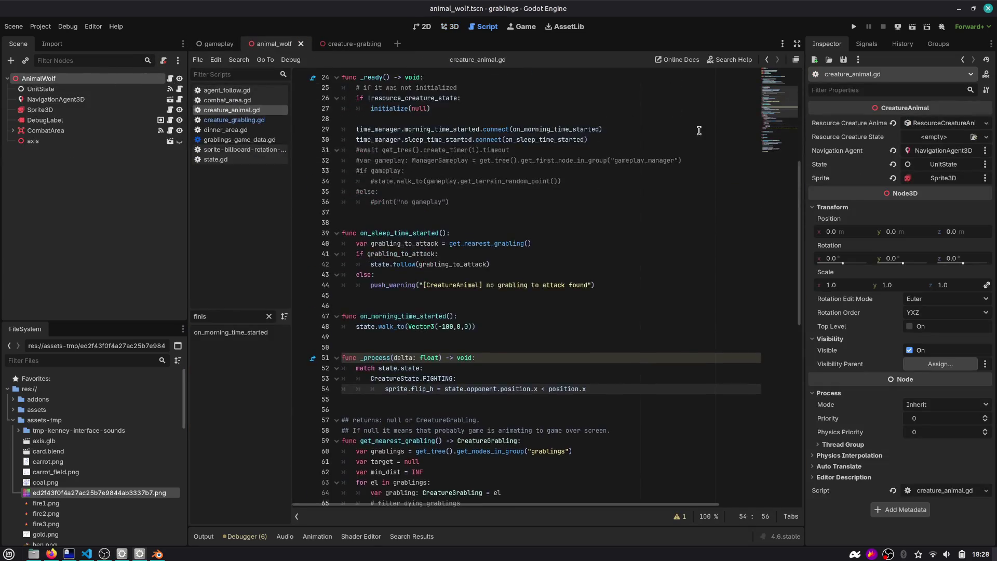
left_click_drag(185, 175, 135, 176)
double_click(365, 89)
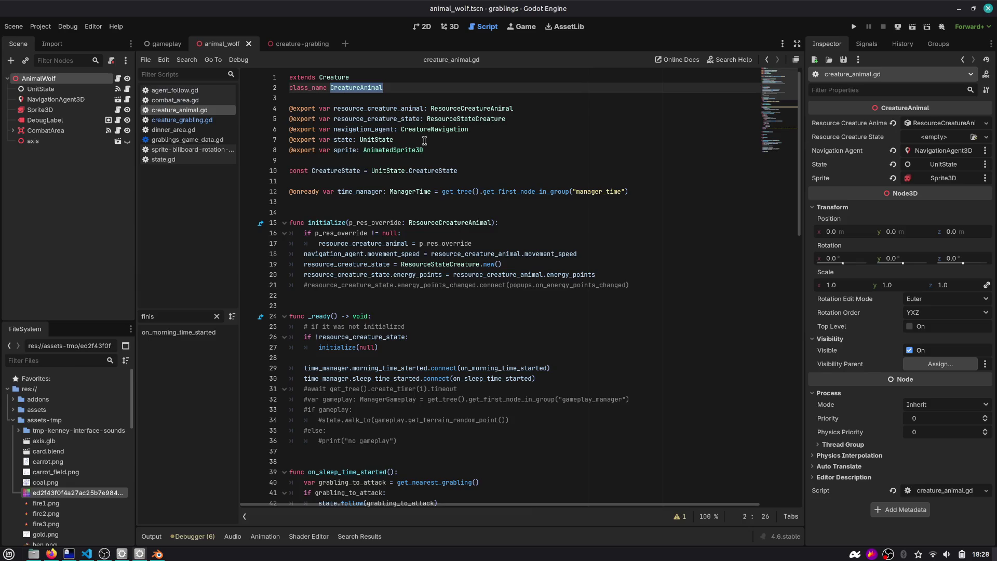
scroll(414, 175, "down", 15)
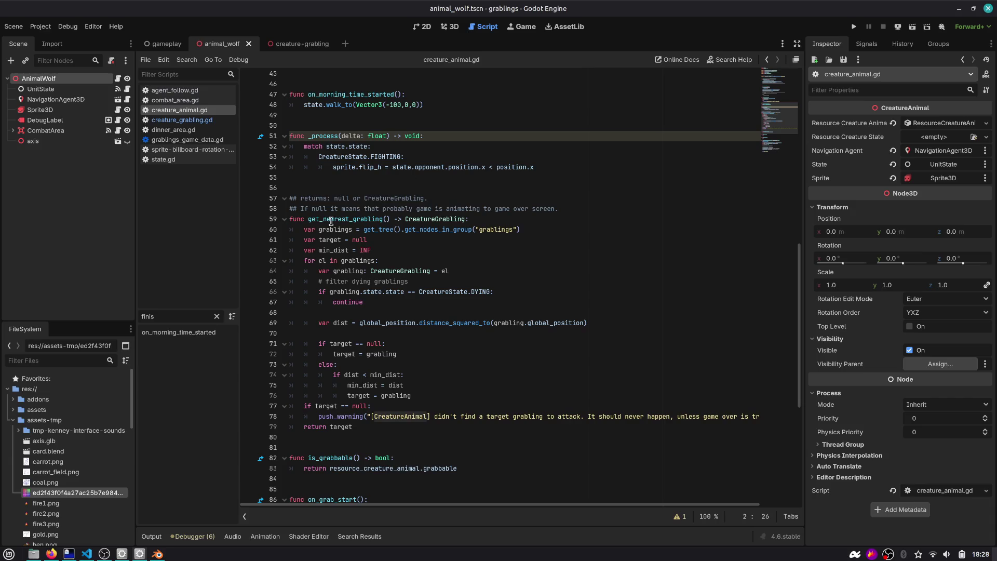
double_click(335, 219)
scroll(367, 271, "down", 3)
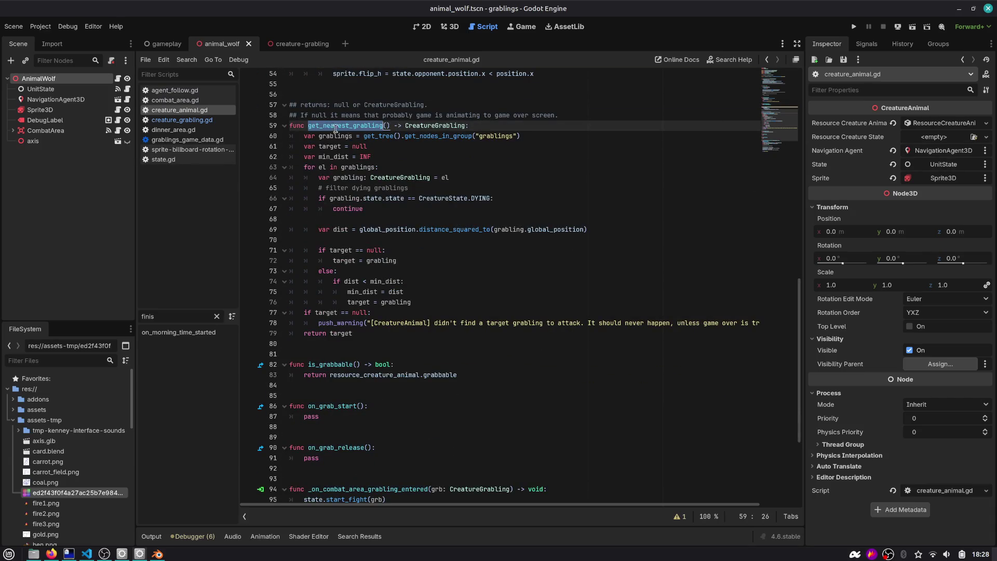
scroll(334, 129, "up", 6)
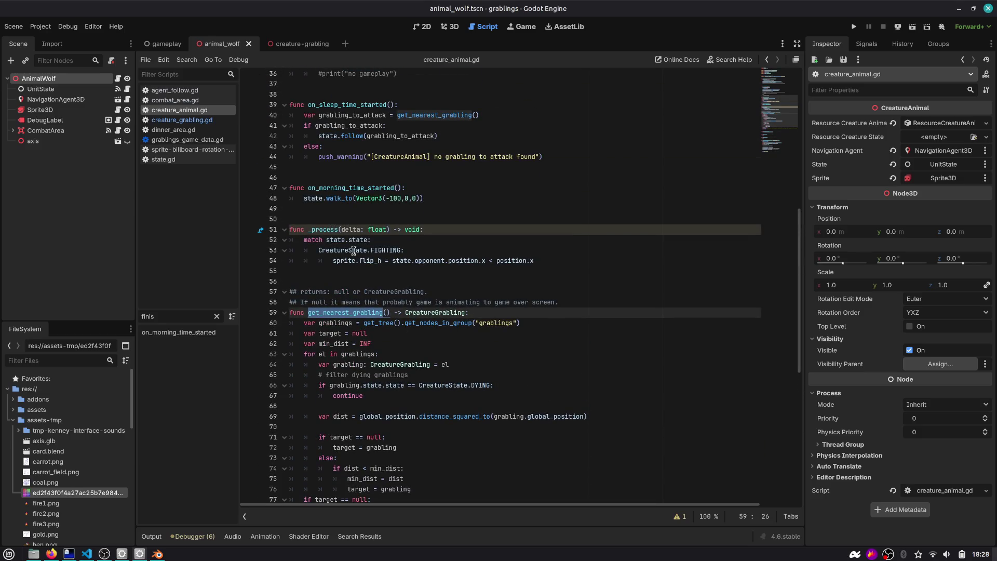
double_click(384, 250)
scroll(359, 233, "up", 4)
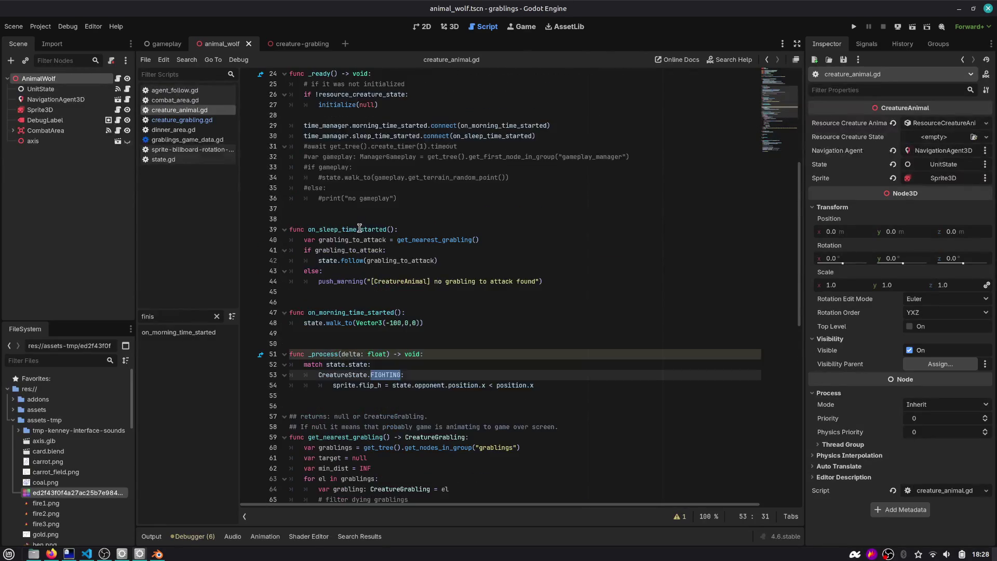
scroll(359, 229, "up", 3)
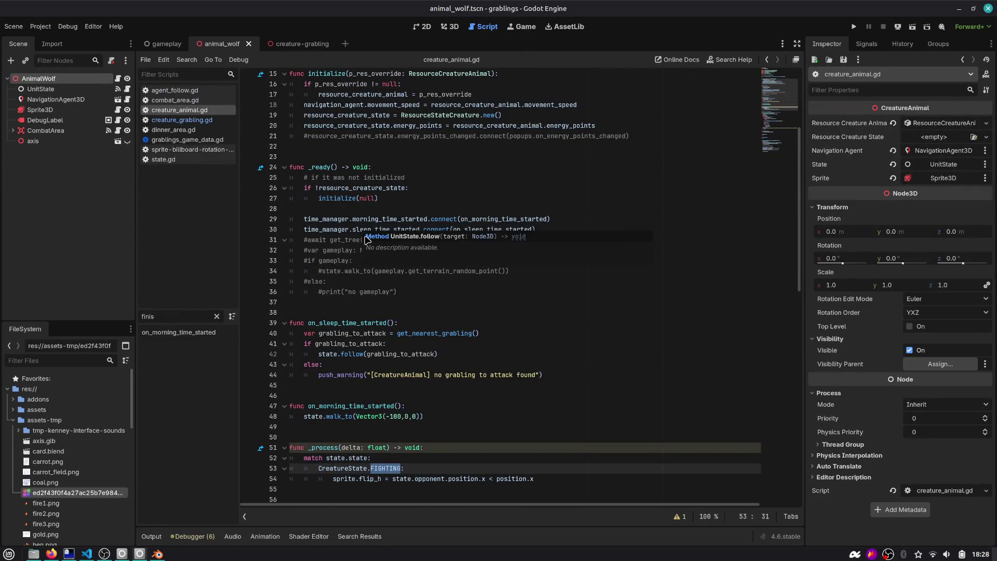
scroll(353, 302, "down", 6)
Step: Add a plain Node child named HandleFight under the AnimalWolf root
left_click(54, 83)
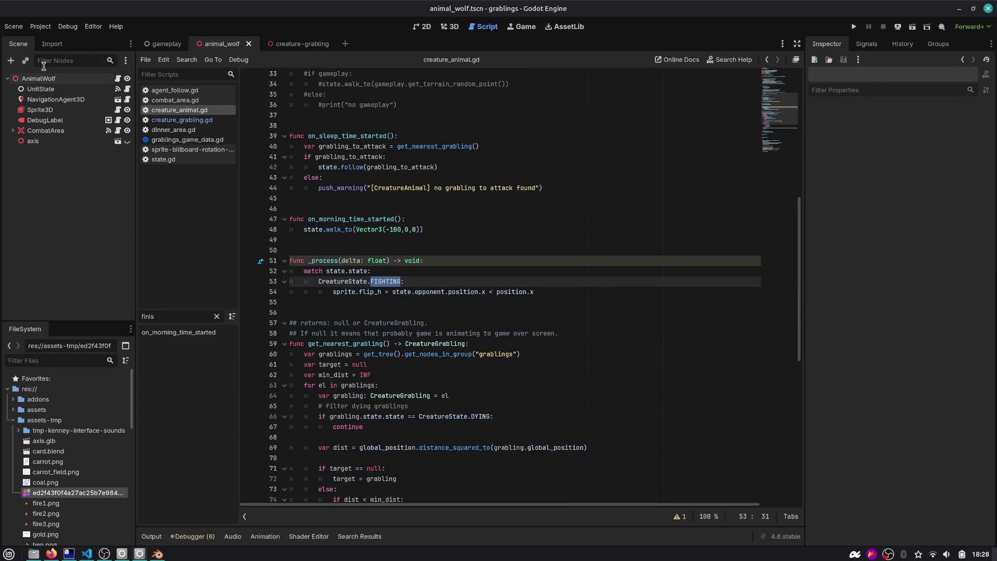
key("ctrl+a")
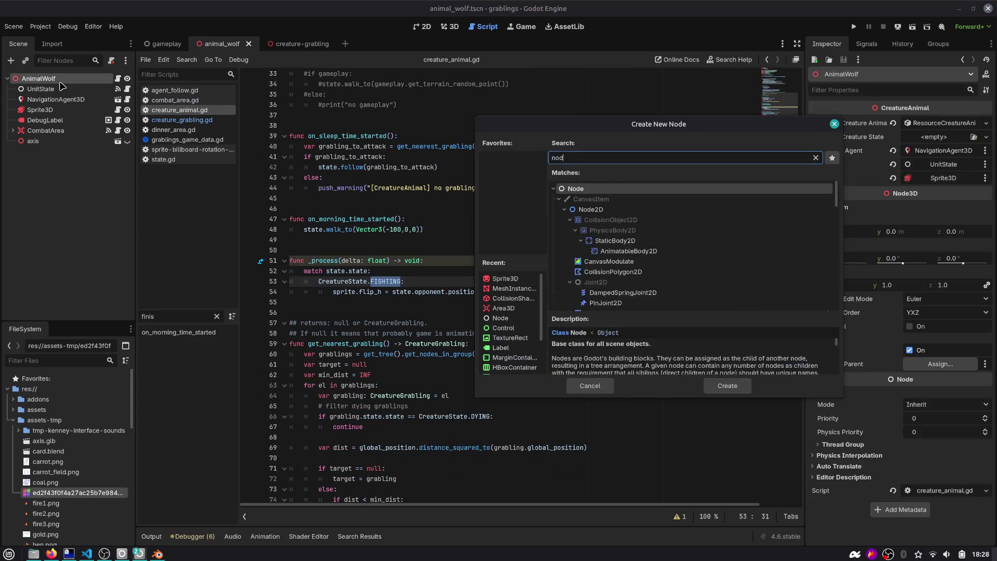
key("Return")
type("HandleFigh")
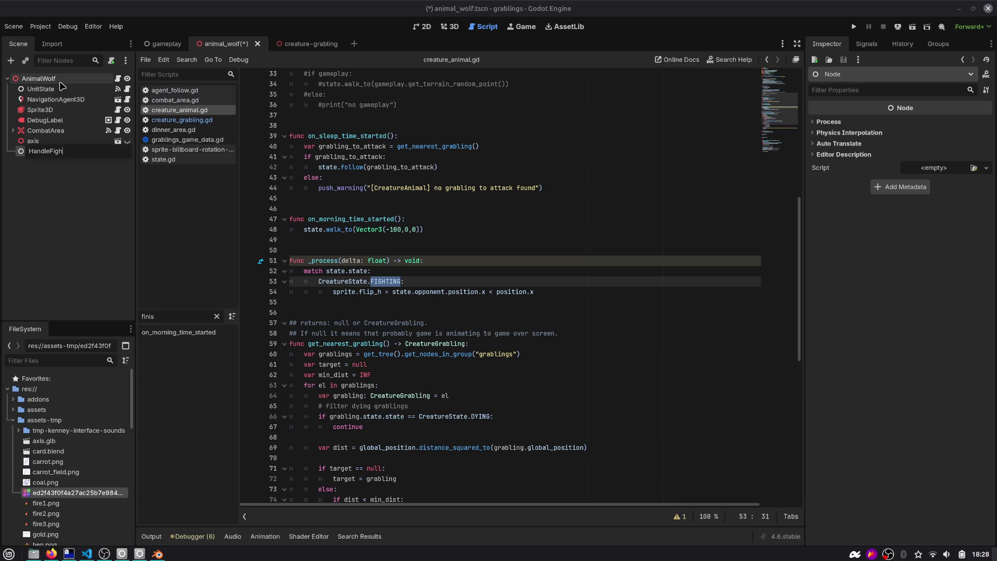
type("t")
key("Return")
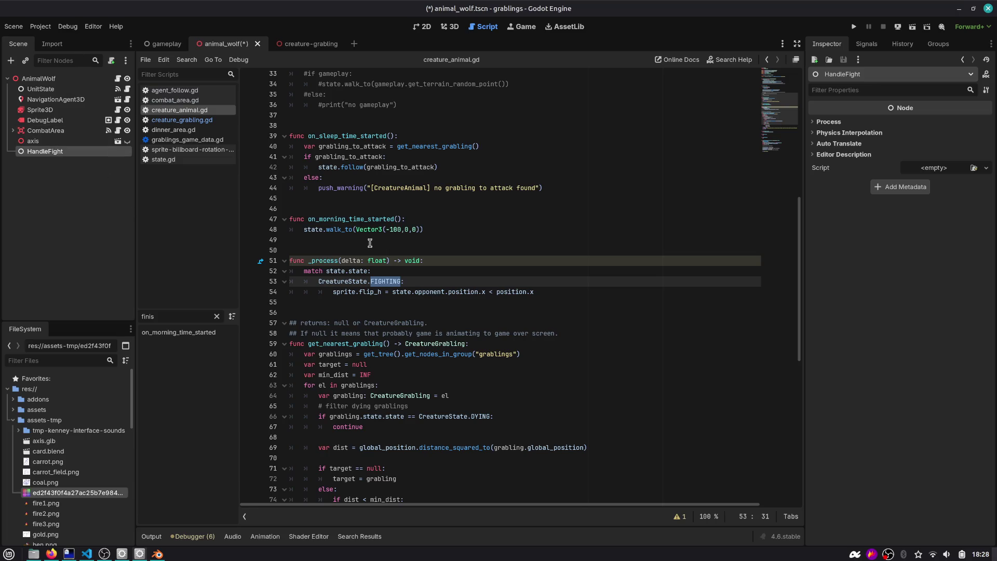
scroll(370, 243, "down", 2)
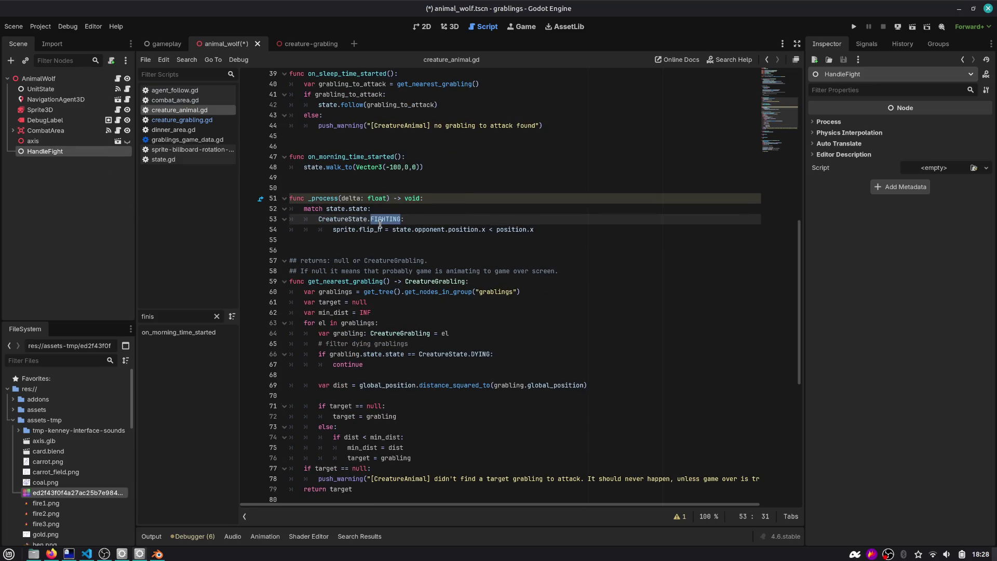
scroll(359, 224, "down", 1)
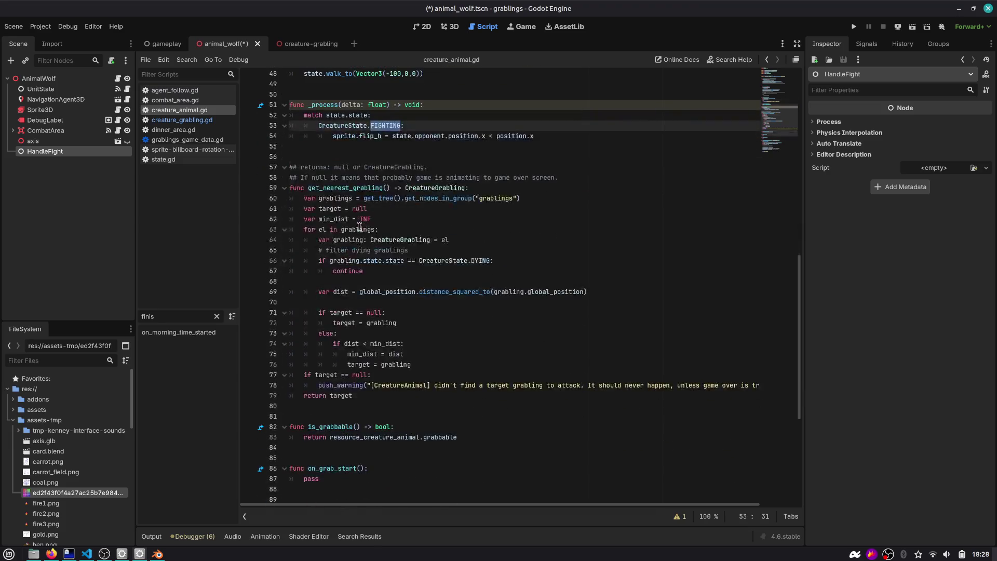
scroll(359, 224, "up", 4)
scroll(359, 224, "up", 1)
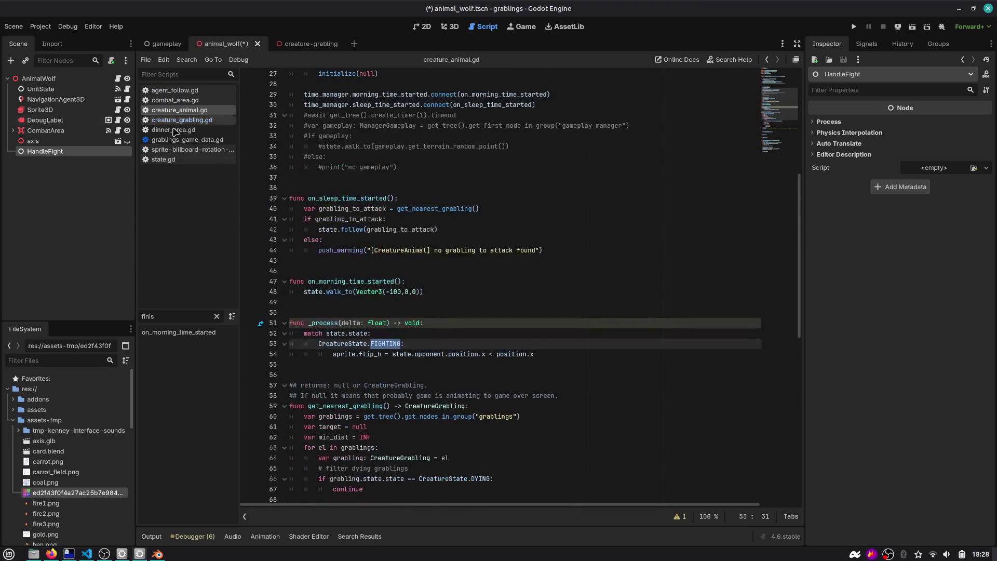
scroll(389, 158, "up", 4)
scroll(388, 159, "up", 4)
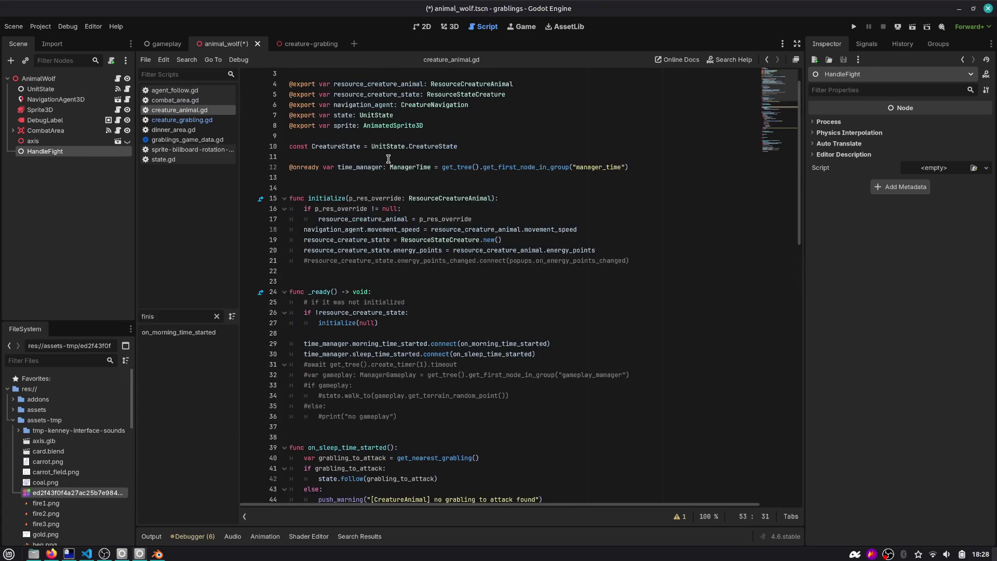
scroll(388, 158, "down", 3)
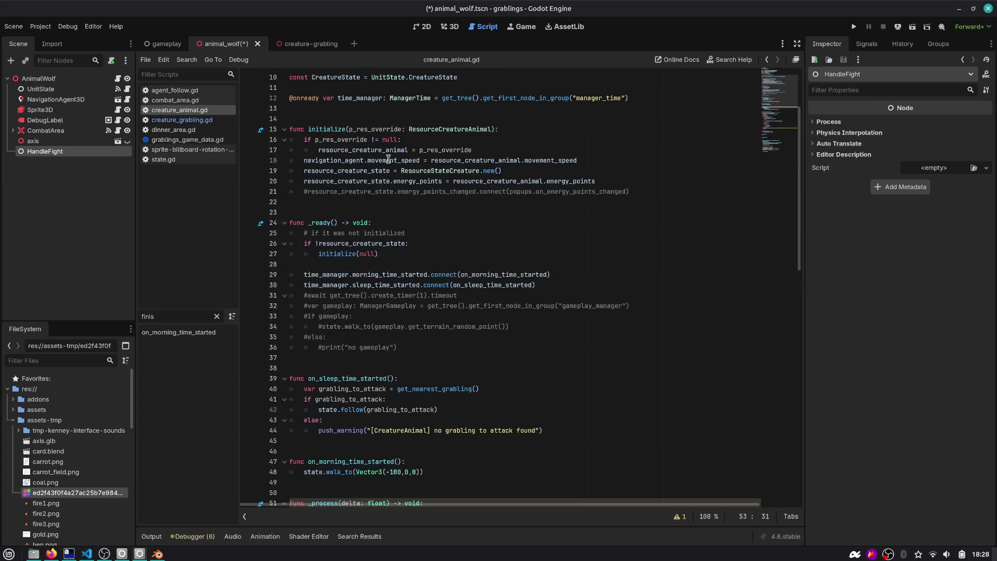
scroll(520, 162, "down", 4)
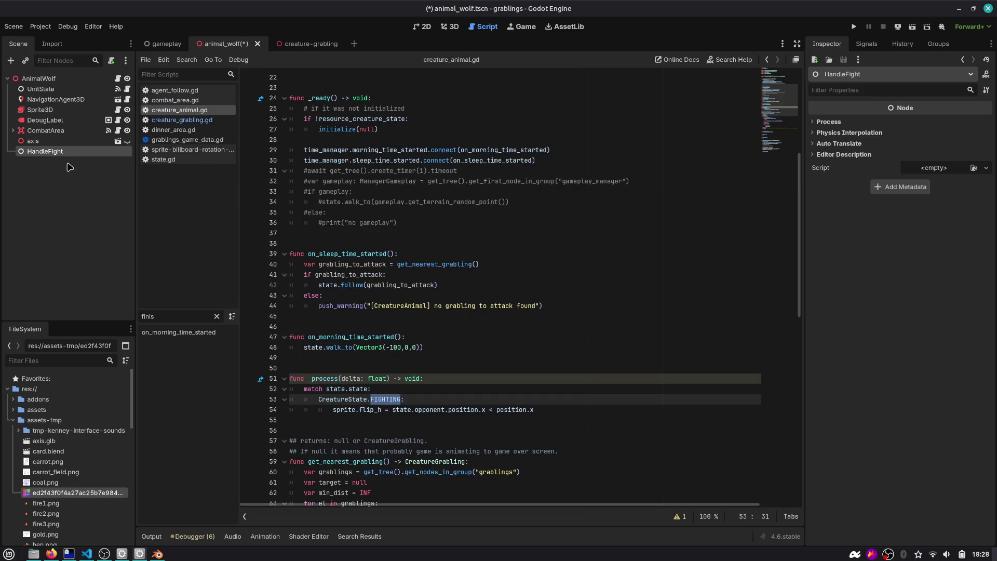
scroll(416, 172, "down", 2)
scroll(416, 171, "down", 2)
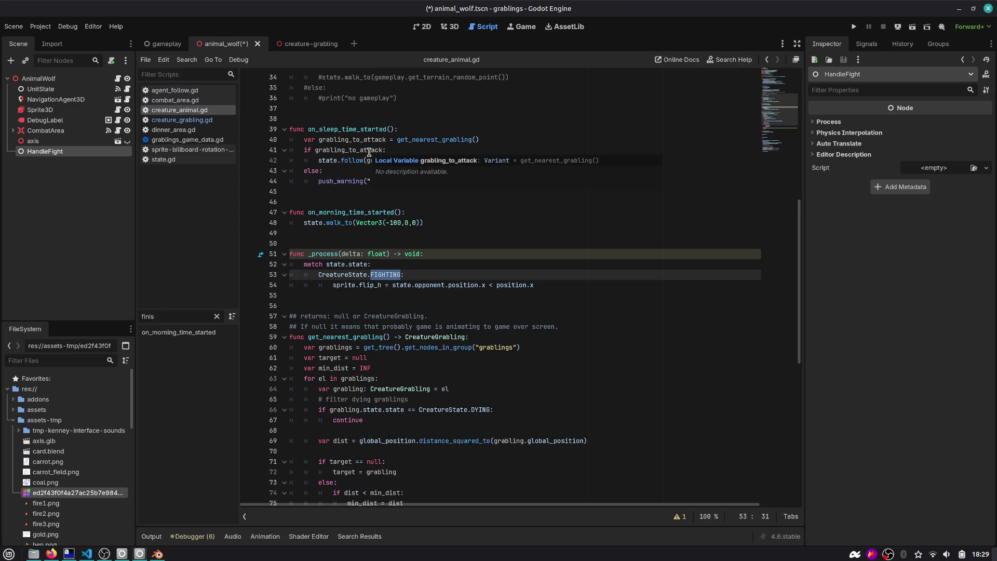
scroll(369, 152, "up", 1)
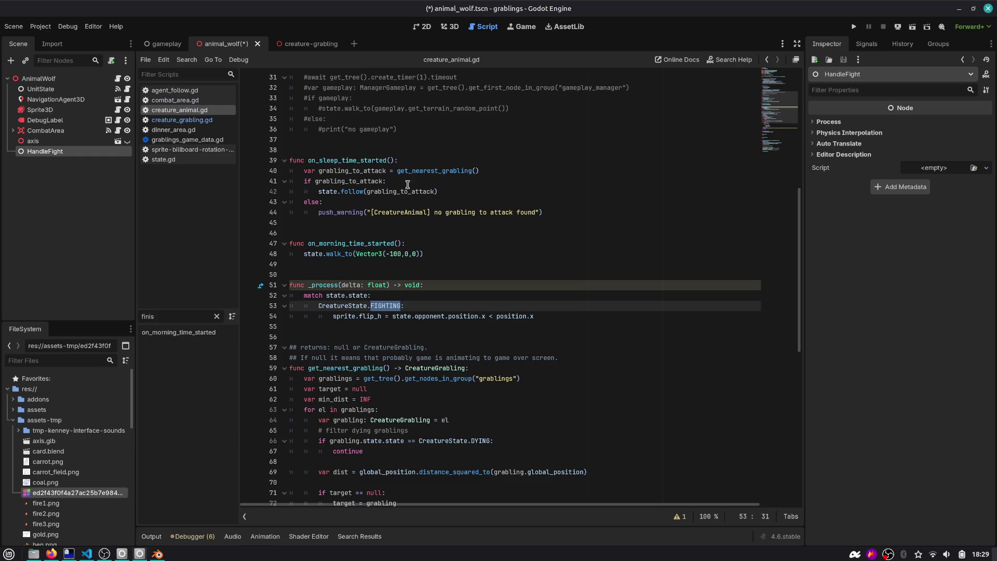
left_click_drag(555, 212, 290, 161)
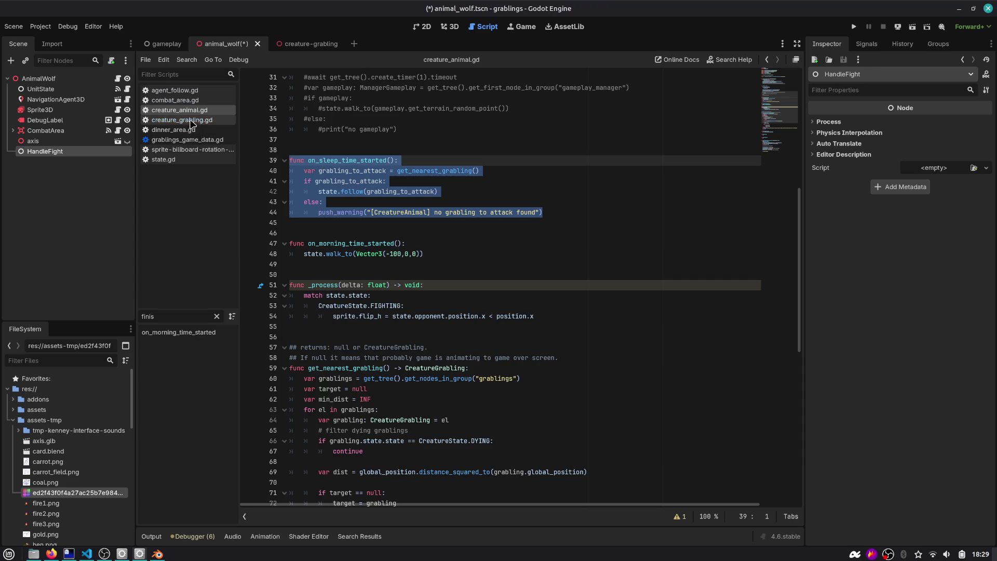
double_click(340, 159)
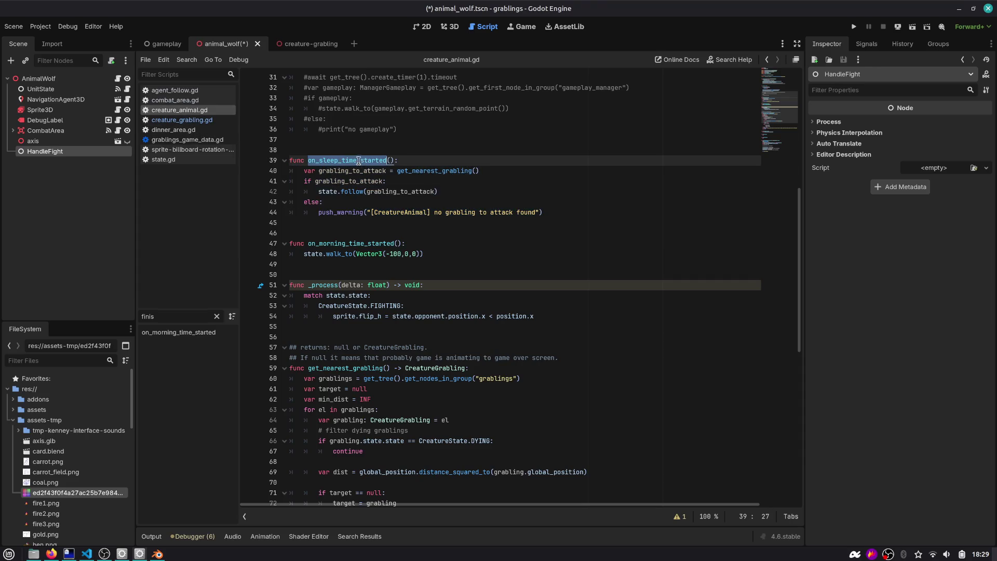
mouse_move(550, 212)
left_mouse_down()
mouse_move(332, 193)
mouse_move(234, 174)
mouse_move(233, 165)
left_mouse_up()
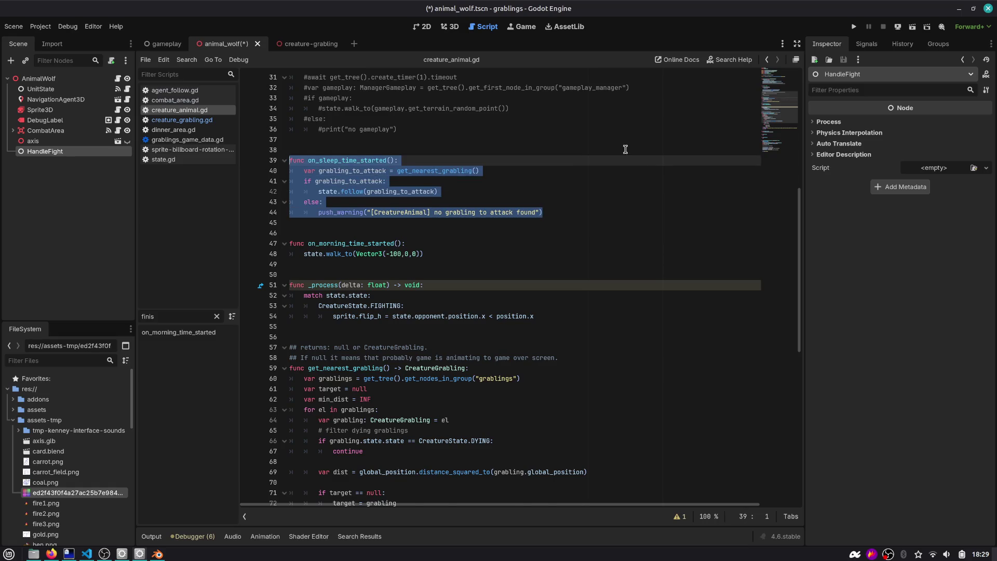
scroll(625, 150, "up", 1)
scroll(789, 106, "up", 3)
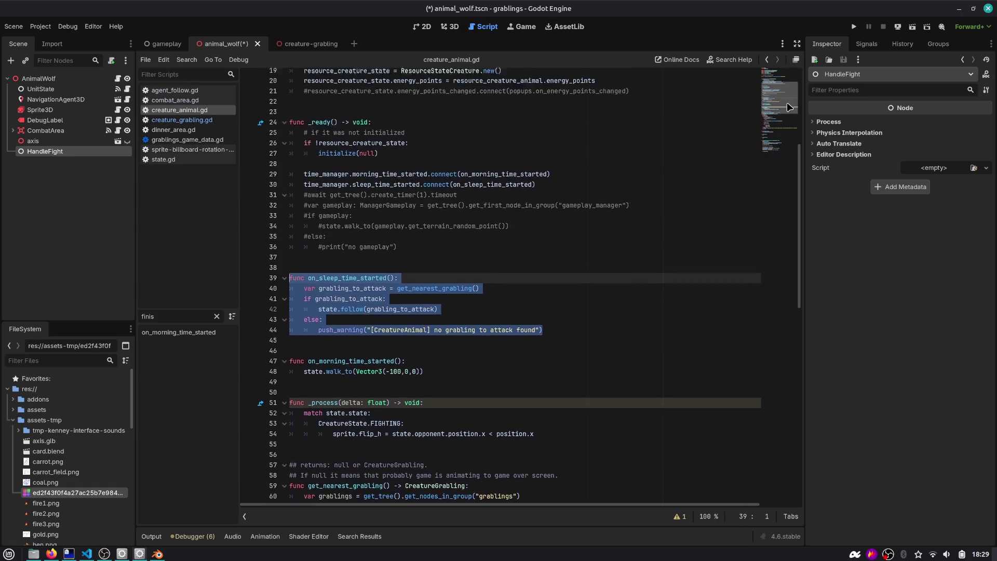
scroll(788, 101, "up", 5)
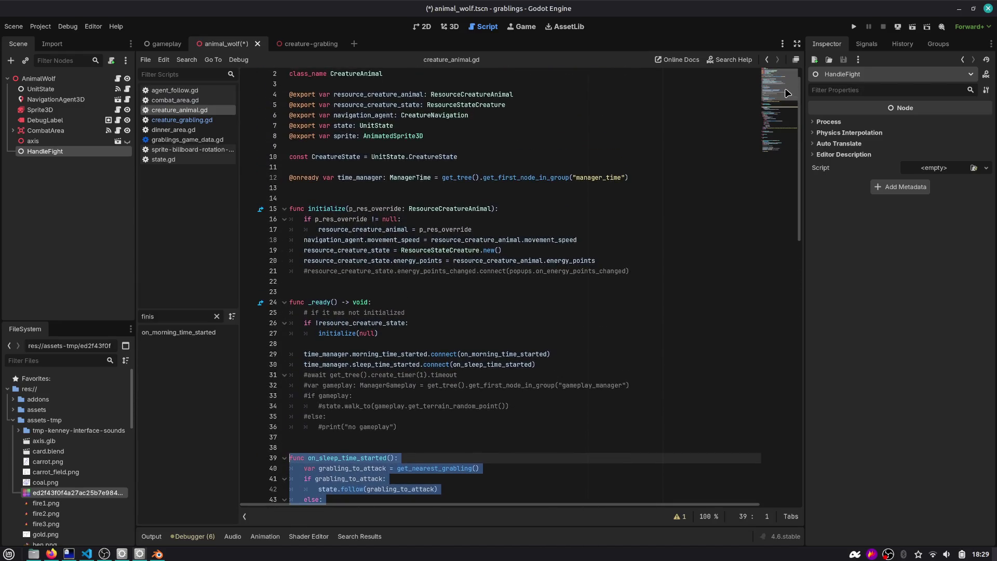
scroll(787, 91, "up", 1)
scroll(787, 89, "down", 10)
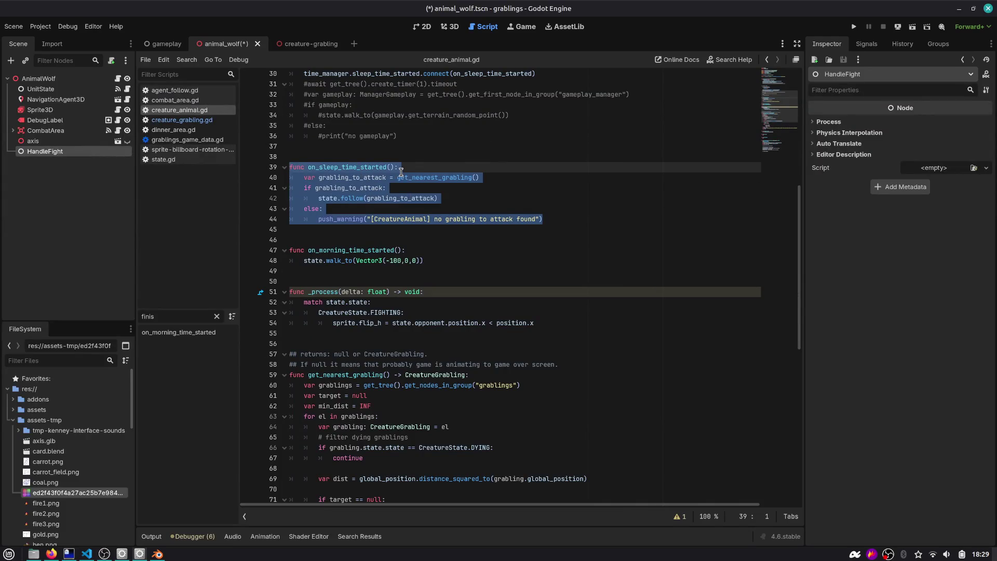
scroll(775, 117, "down", 1)
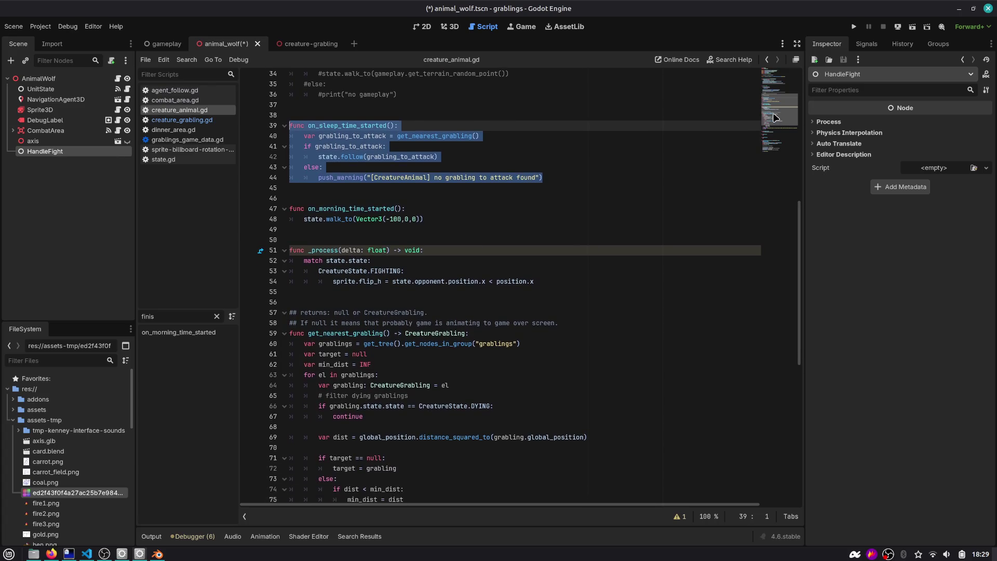
mouse_move(775, 116)
left_mouse_down()
mouse_move(774, 88)
mouse_move(779, 133)
left_mouse_up()
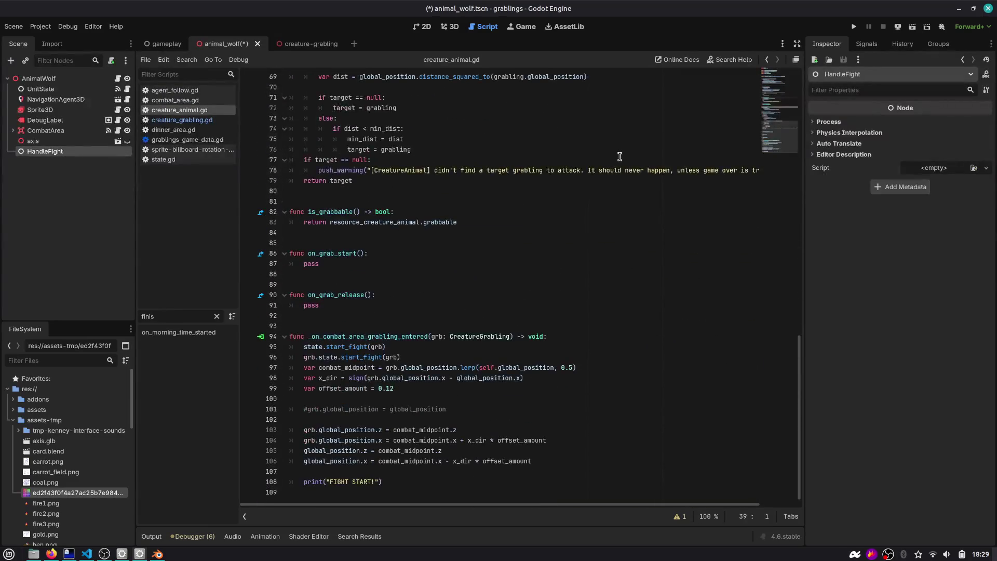
left_click(617, 158)
key("alt+Tab")
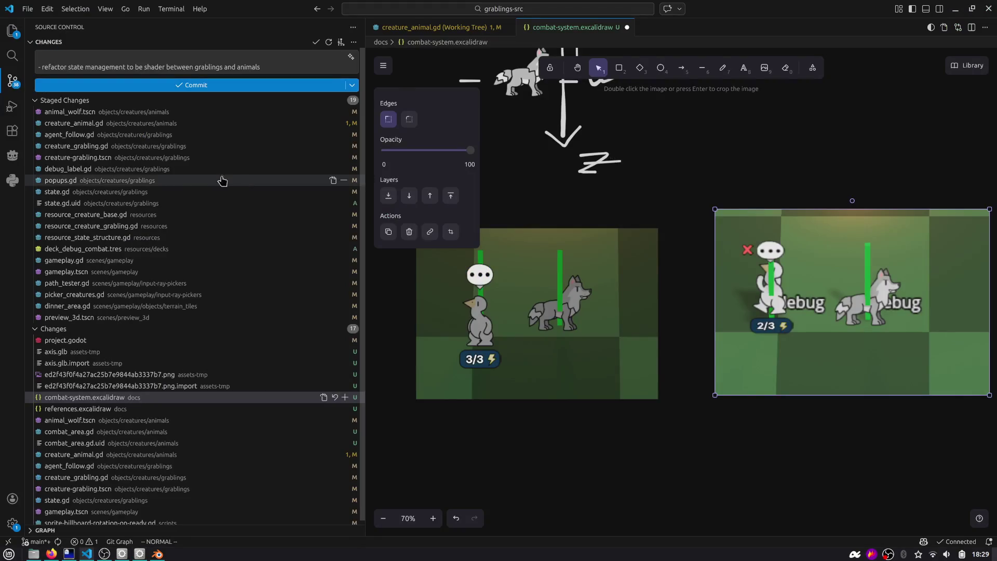
Step: Stage animal_wolf.tscn and combat_area.gd after viewing their diffs, keeping the drawing open
left_click(154, 409)
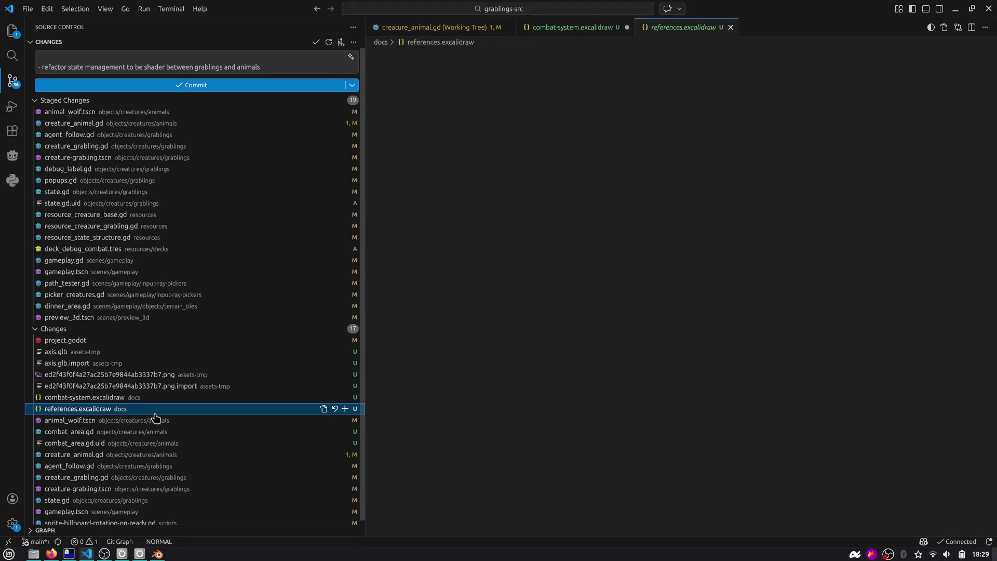
left_click(158, 420)
scroll(451, 332, "down", 15)
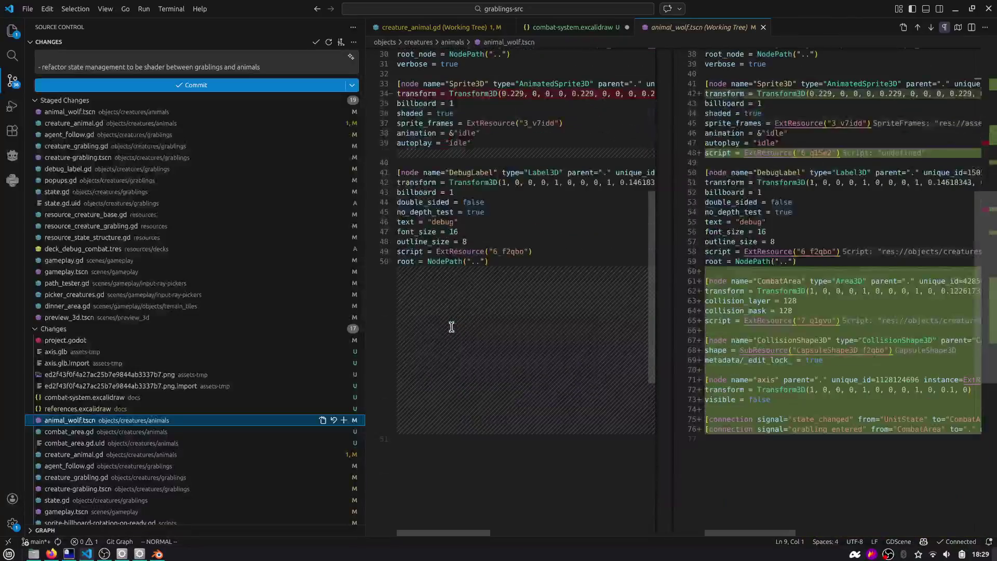
left_click(344, 420)
left_click(196, 421)
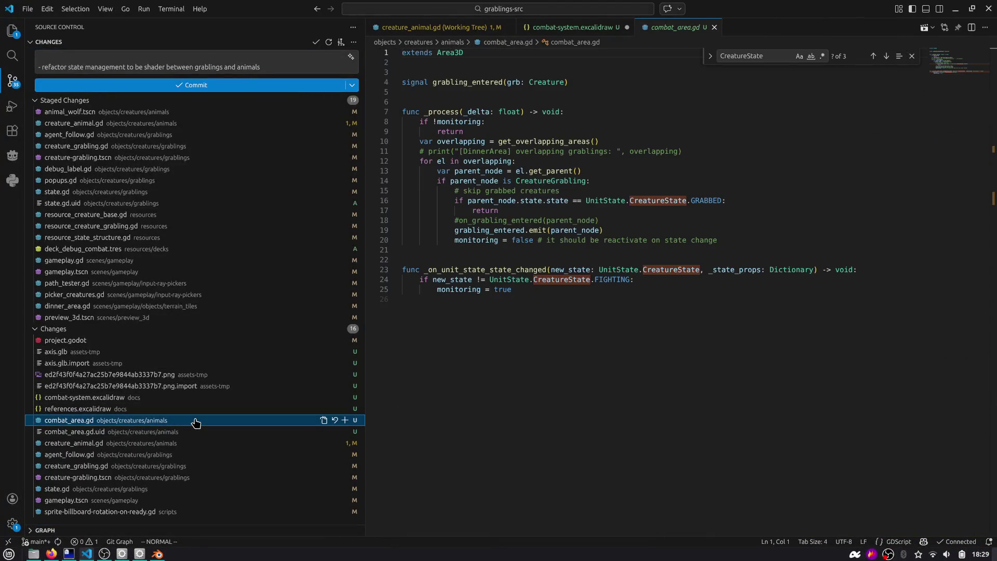
left_click(345, 420)
left_click(912, 56)
left_click(626, 28)
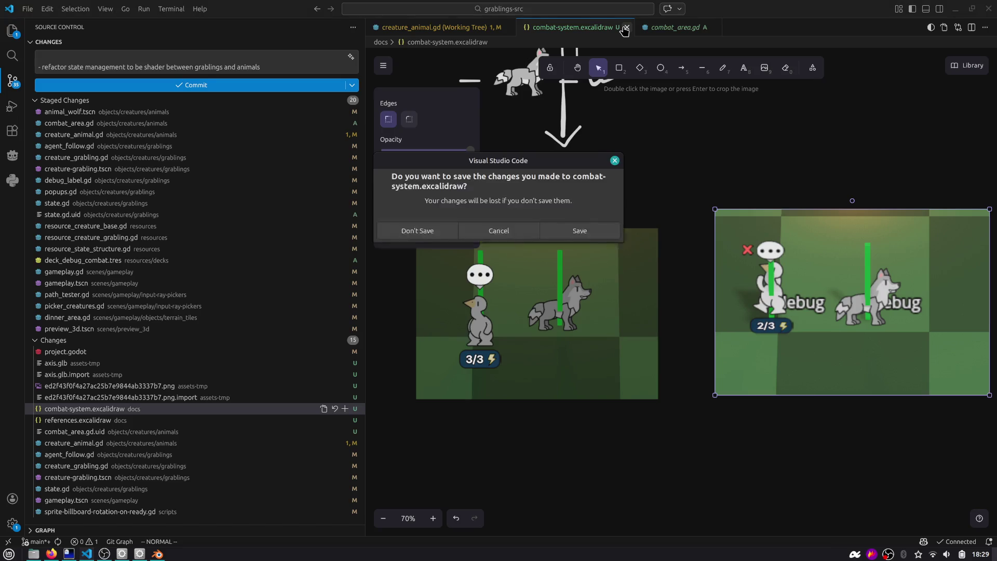
key("Escape")
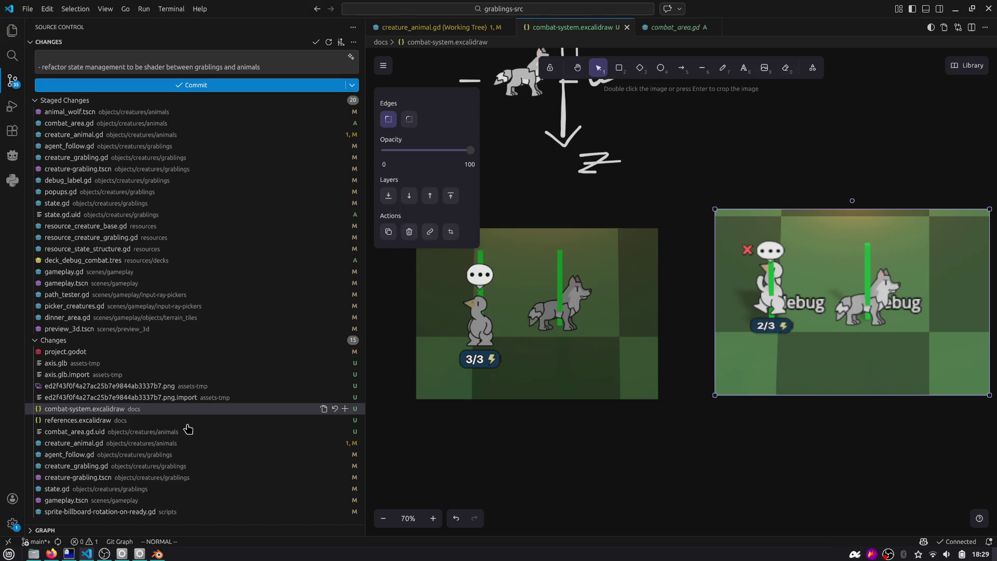
Step: Review creature_animal.gd, stage agent_follow.gd, and start a new commit message line
left_click(150, 443)
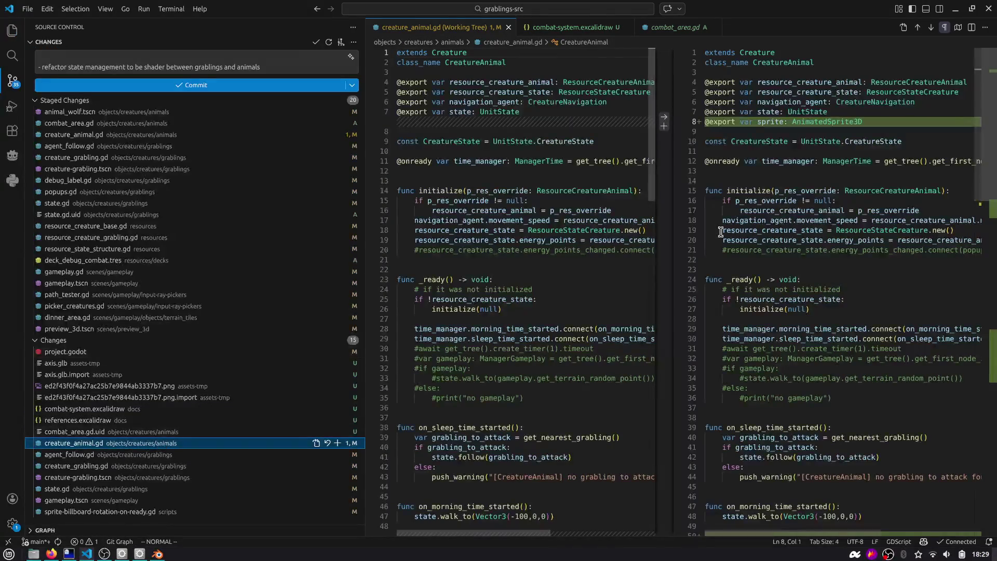
scroll(918, 336, "down", 20)
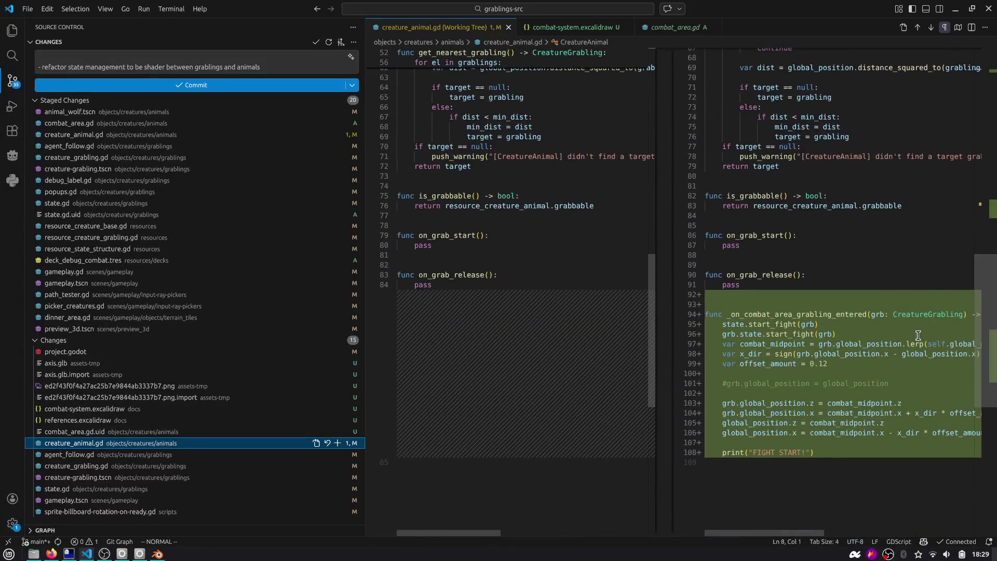
left_click(187, 443)
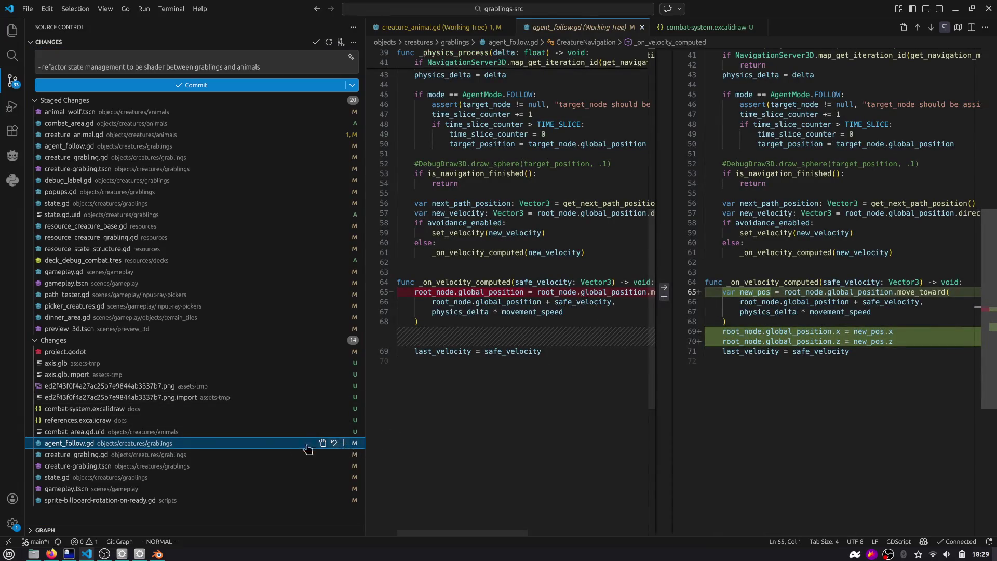
left_click(343, 443)
left_click(195, 447)
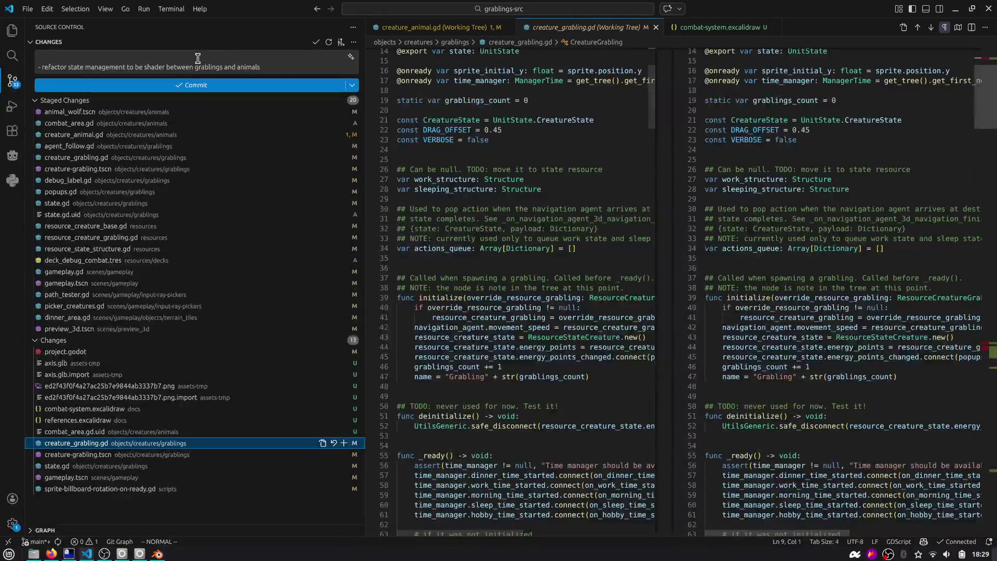
left_click(293, 63)
key("Return")
type("- fix:")
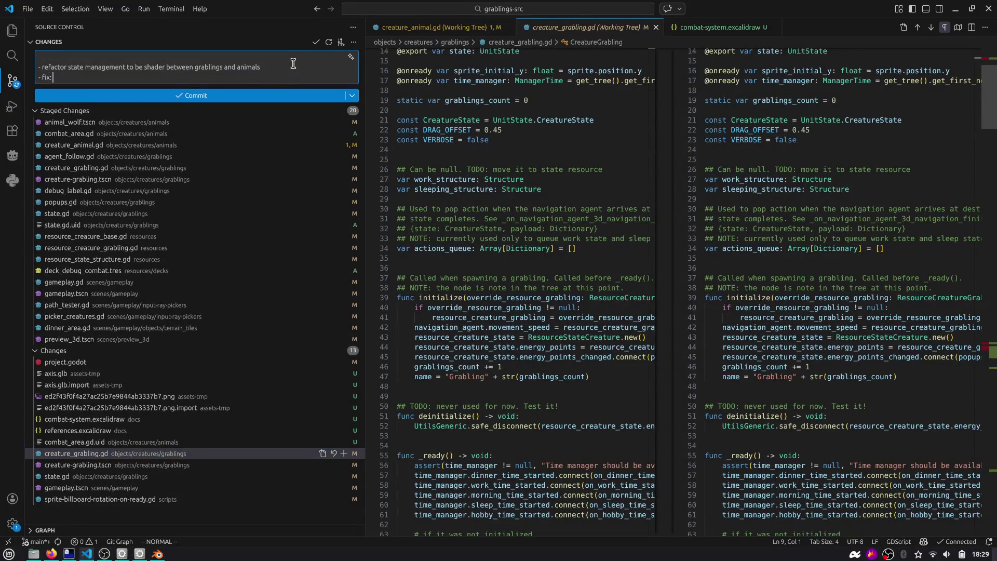
Step: Write the commit line '- fix: grabling y position offset' noting NavigationAgent3D no longer changes grablings' y
type("gra")
type("y position offset. Node")
key("ctrl+shift+Left")
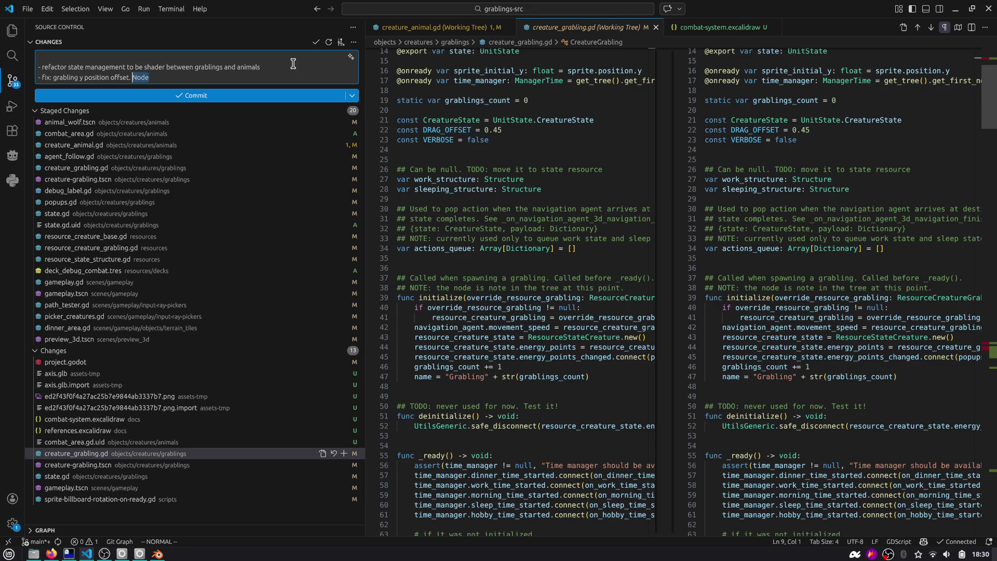
type("Nav")
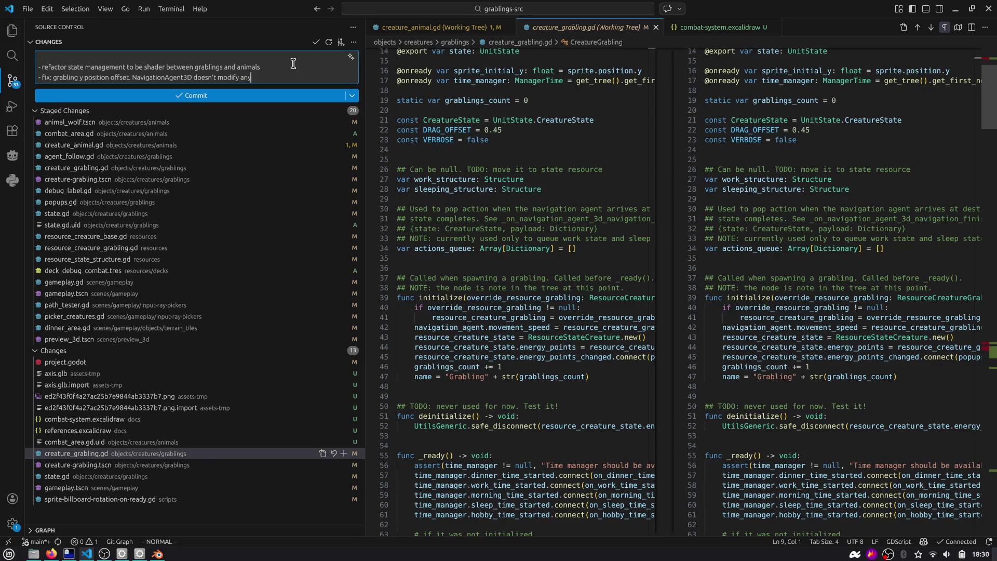
type("more t")
type("e")
type("e grablings to ensure co")
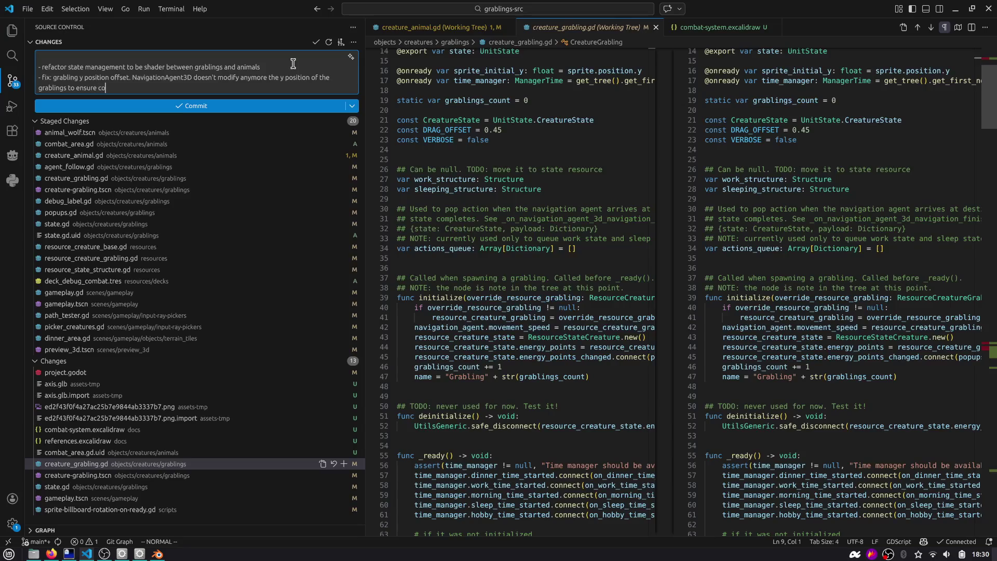
key("BackSpace")
key("BackSpace")
key("BackSpace")
key("BackSpace")
key("BackSpace")
key("BackSpace")
key("Return")
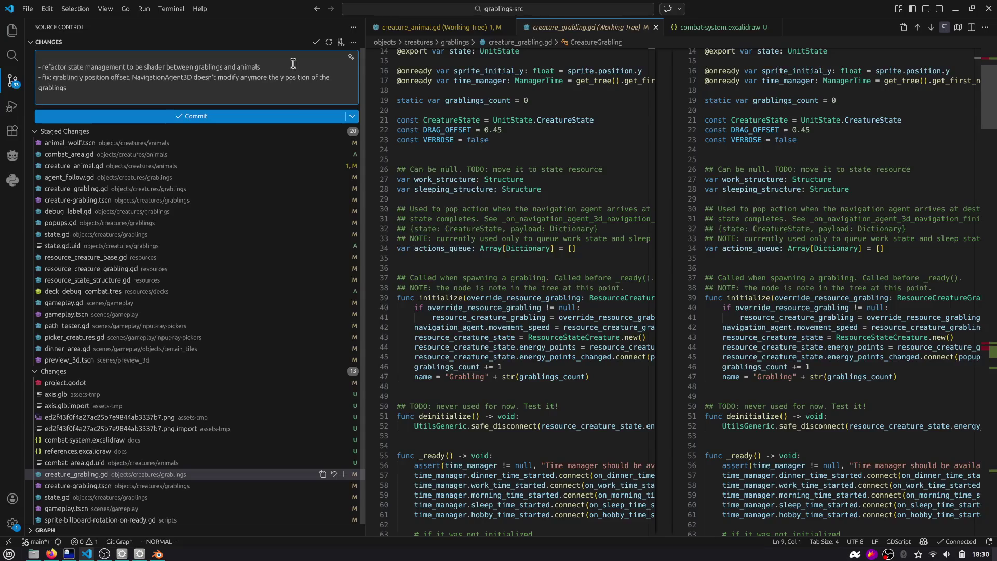
Step: Review and stage creature_grabling.gd, creature-grabling.tscn and state.gd one after another
left_click(308, 476)
scroll(570, 294, "down", 5)
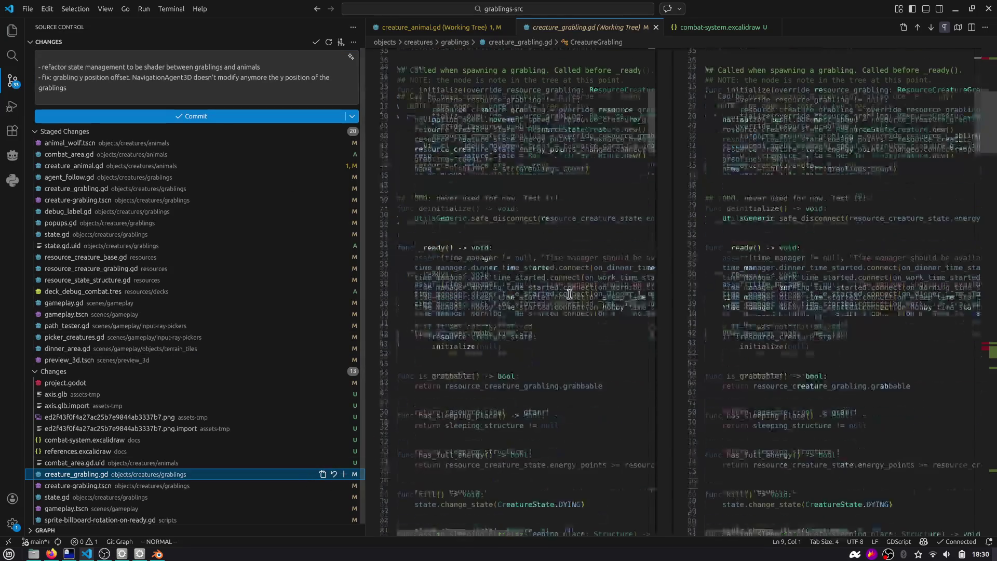
left_click(929, 28)
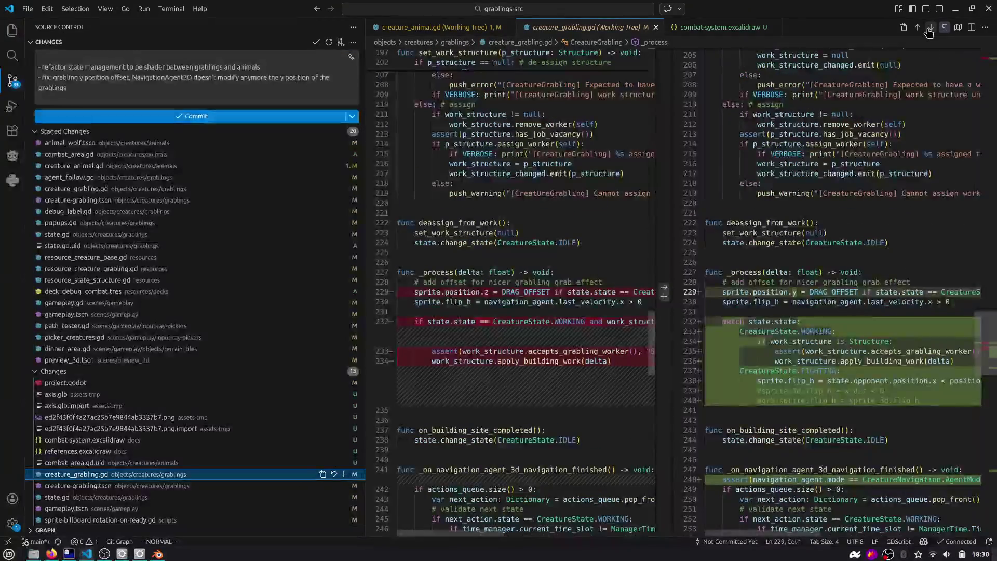
left_click(344, 474)
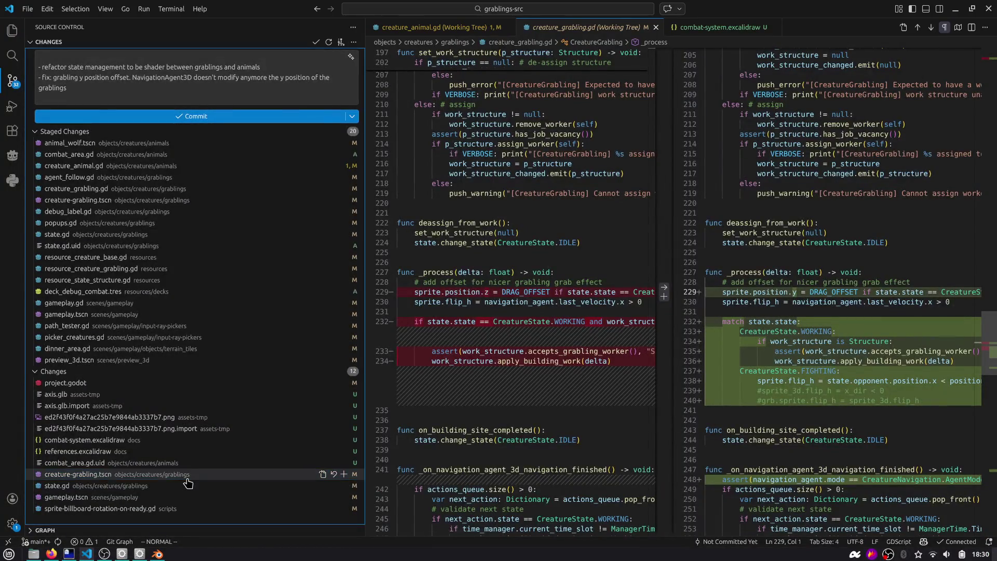
left_click(186, 478)
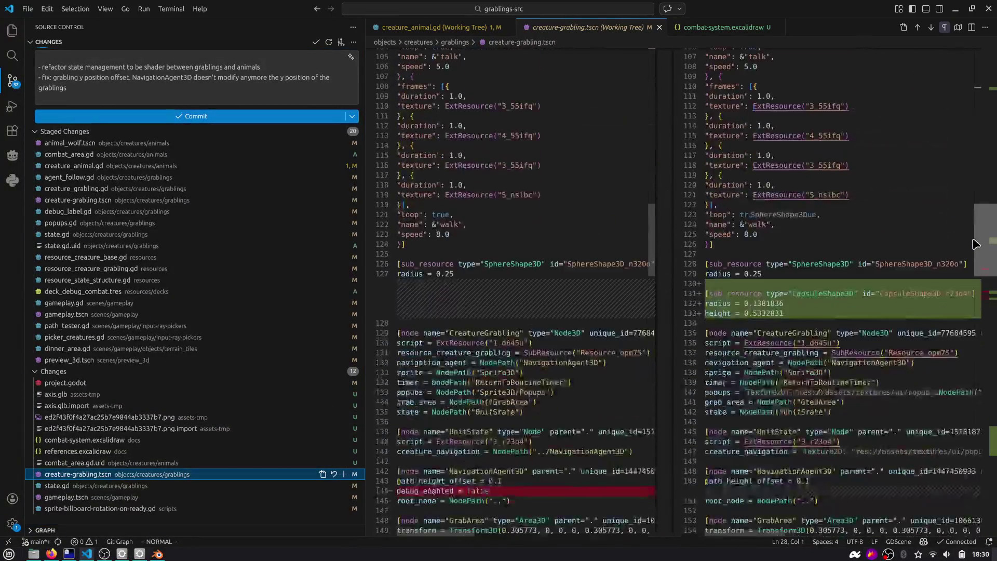
mouse_move(975, 244)
left_mouse_down()
mouse_move(883, 272)
mouse_move(753, 358)
mouse_move(597, 431)
mouse_move(507, 431)
left_mouse_up()
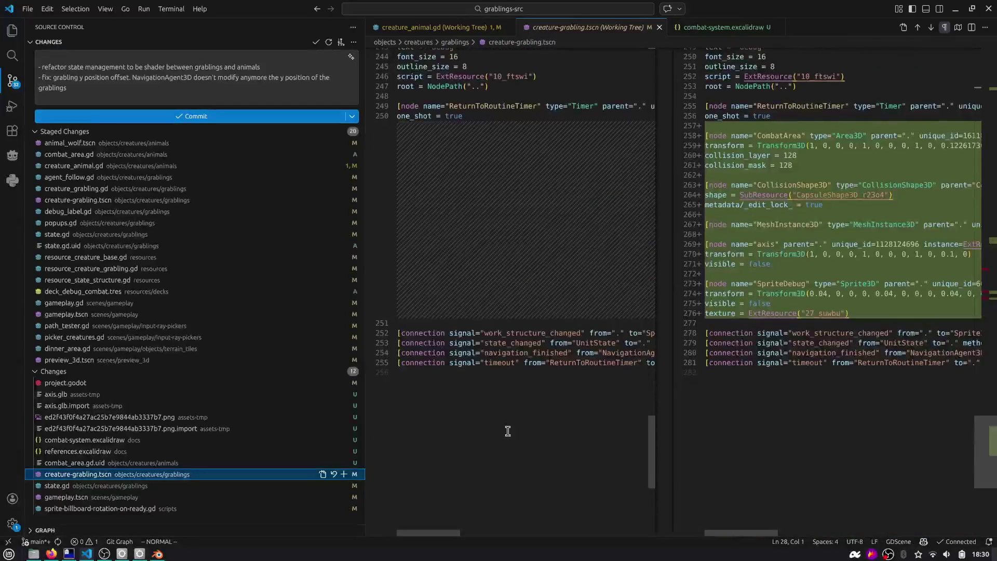
left_click(344, 475)
left_click(245, 475)
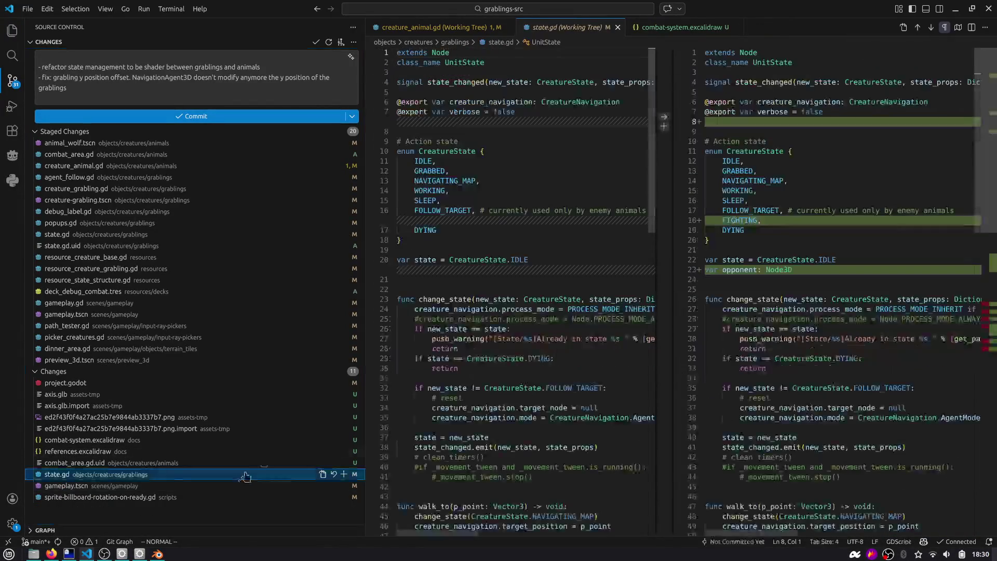
left_click(978, 235)
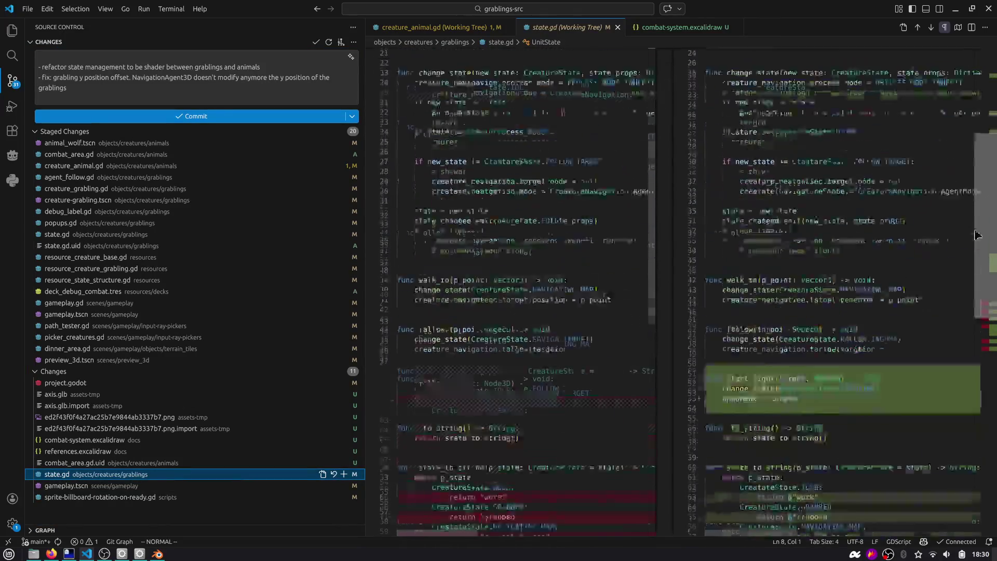
left_click(344, 474)
left_click(119, 55)
type("feat: starting implementing combat system between units.")
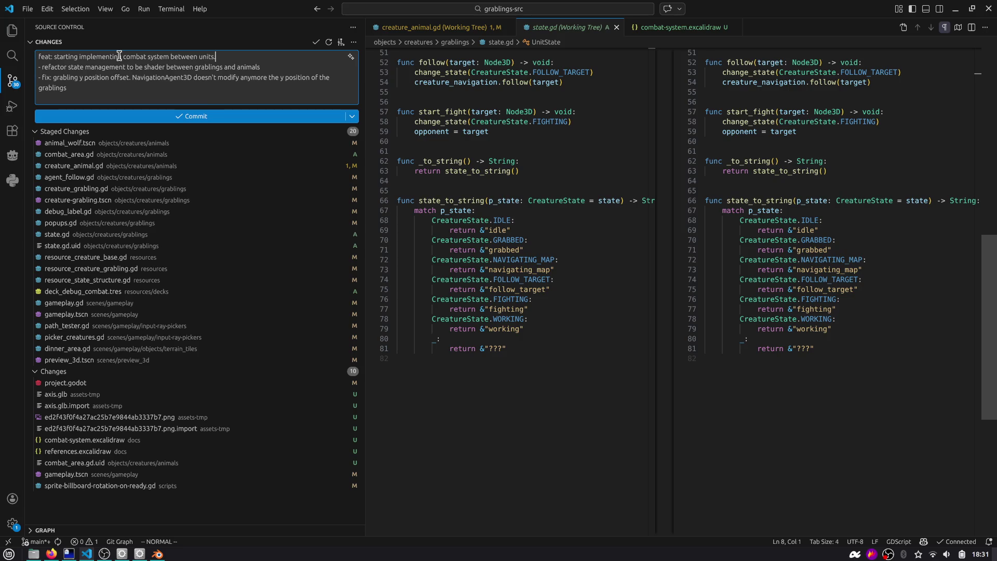
Step: Start a bullet under the feat summary reading '- initial setup for creature_animal'
key("Return")
key("Return")
type("- add Wolf")
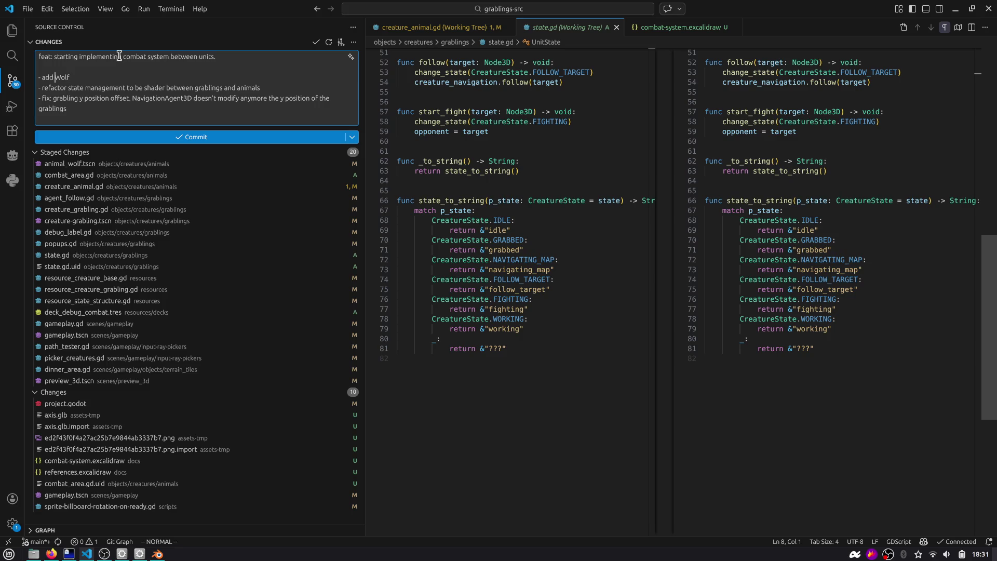
key("ctrl+shift+Right")
key("Right")
key("ctrl+shift+Left")
type("initial setup for")
key("ctrl+Right")
key("ctrl+Left")
type("creature")
key("BackSpace")
type("_animal")
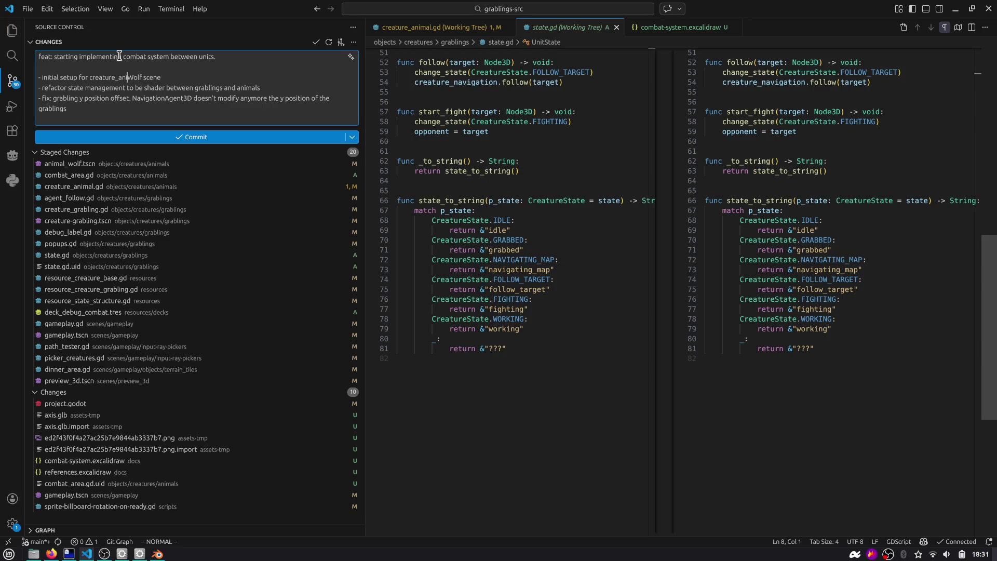
key("ctrl+shift+Right")
key("BackSpace")
Step: Change the bullet to 'initial setup for Wolf' and add a new line after the fix note
key("alt+Tab")
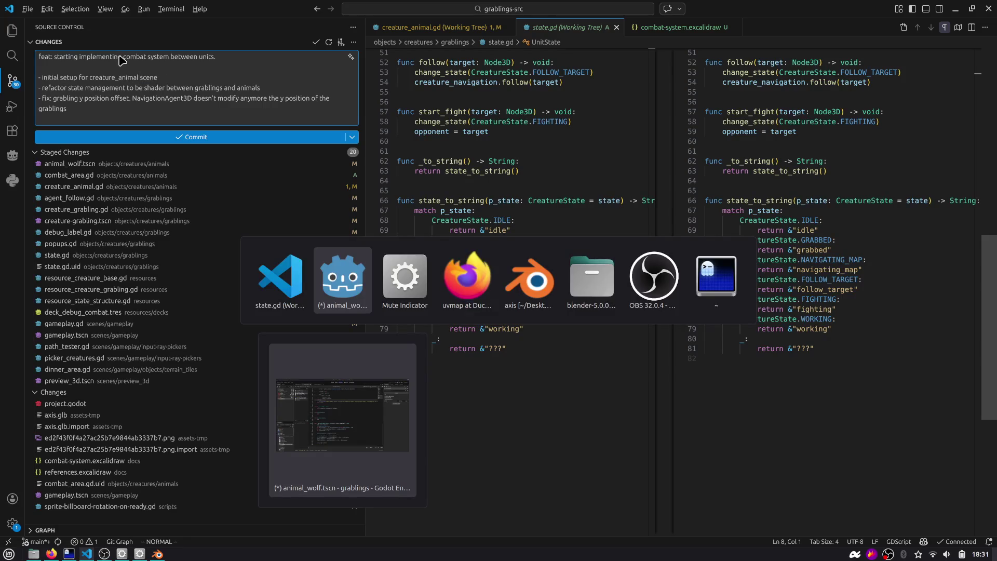
key("Escape")
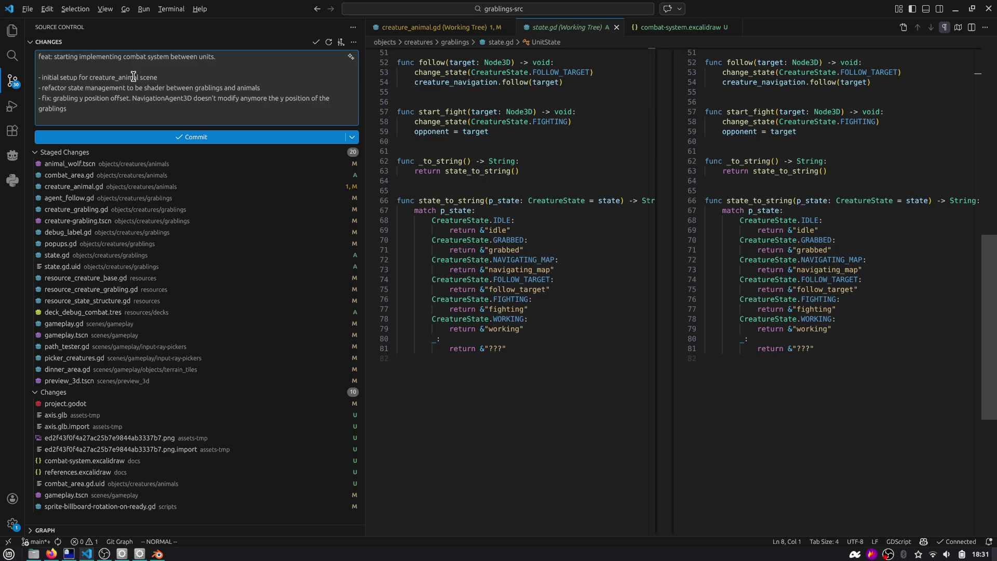
key("ctrl+shift+Left")
key("ctrl+shift+Left")
key("ctrl+shift+Right")
type("Wolf")
left_click(146, 78)
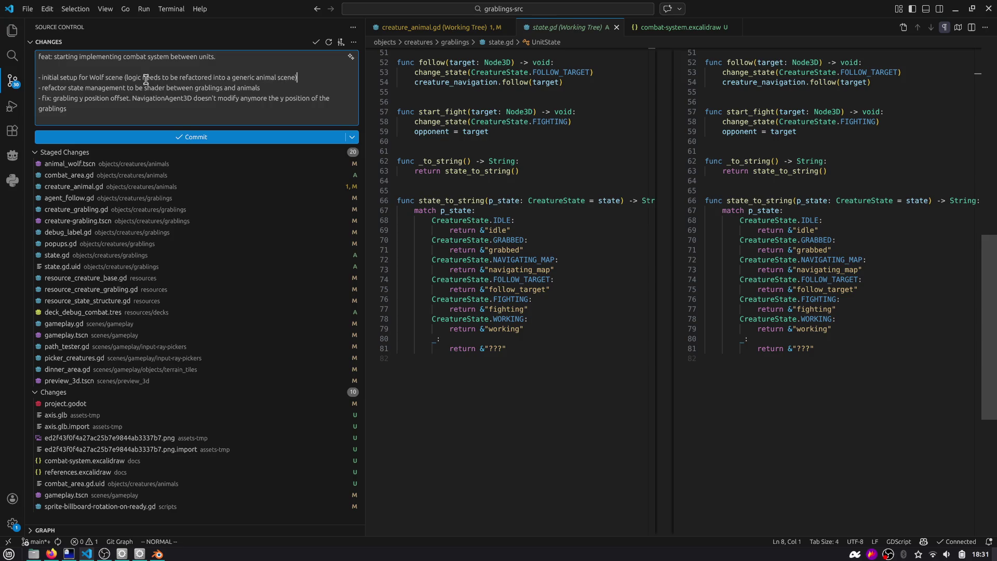
key("Return")
type("-")
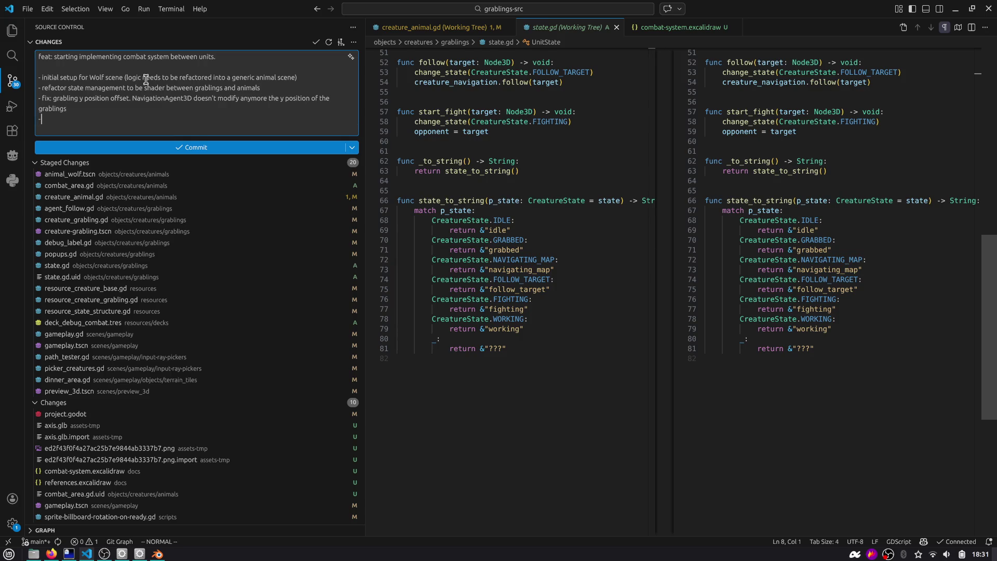
left_click_drag(84, 98, 134, 108)
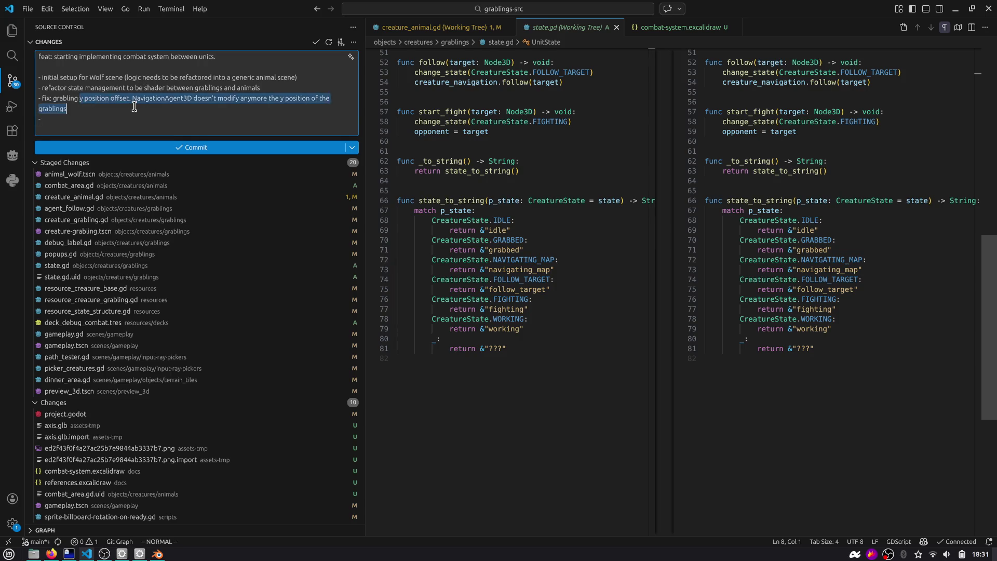
left_click(134, 106)
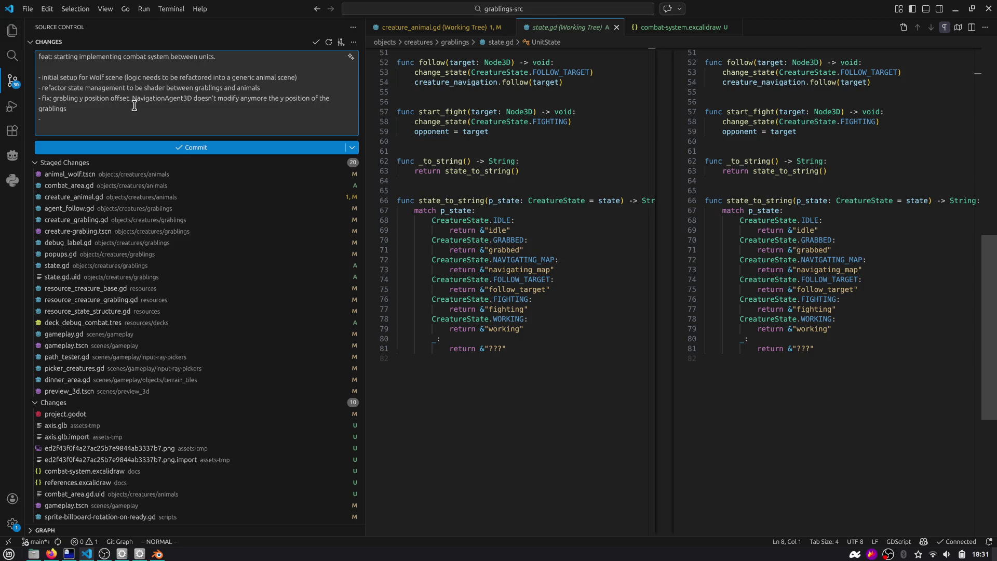
Step: Stage both excalidraw drawings, gameplay.tscn and sprite-billboard-rotation-on-ready.gd
left_click(134, 472)
left_click(344, 471)
left_click(213, 483)
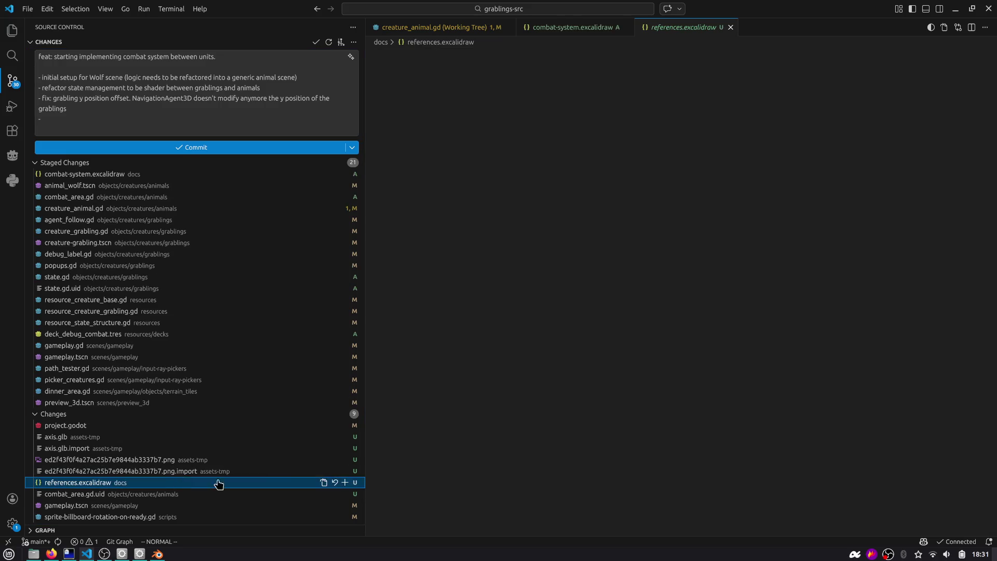
left_click(345, 483)
left_click(183, 504)
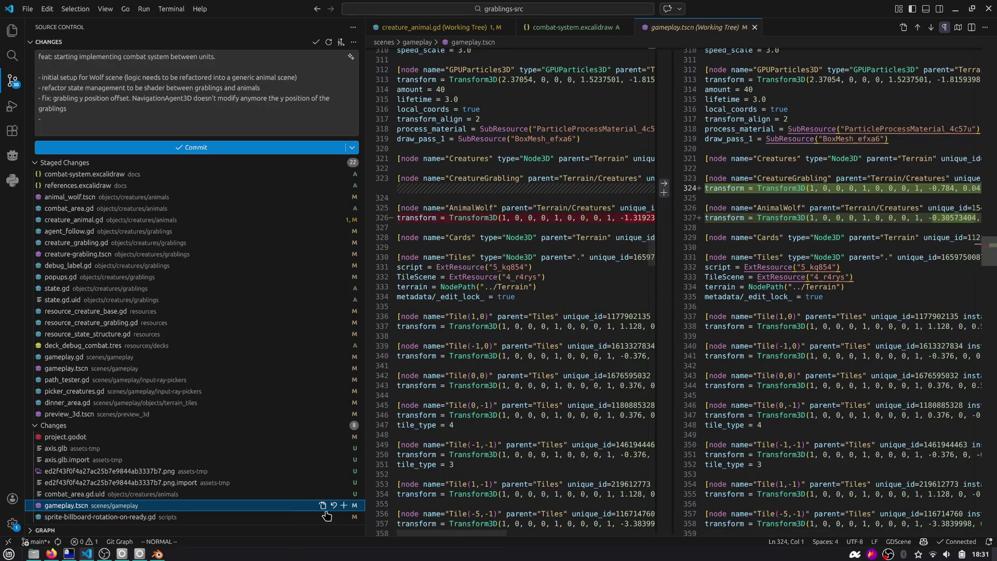
left_click(344, 504)
left_click(223, 506)
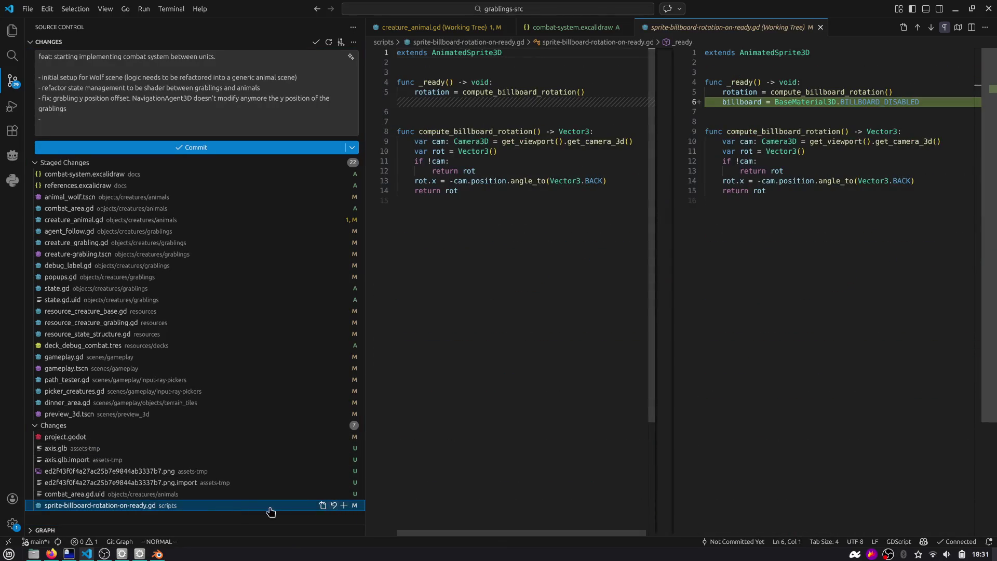
left_click(345, 505)
left_click(104, 484)
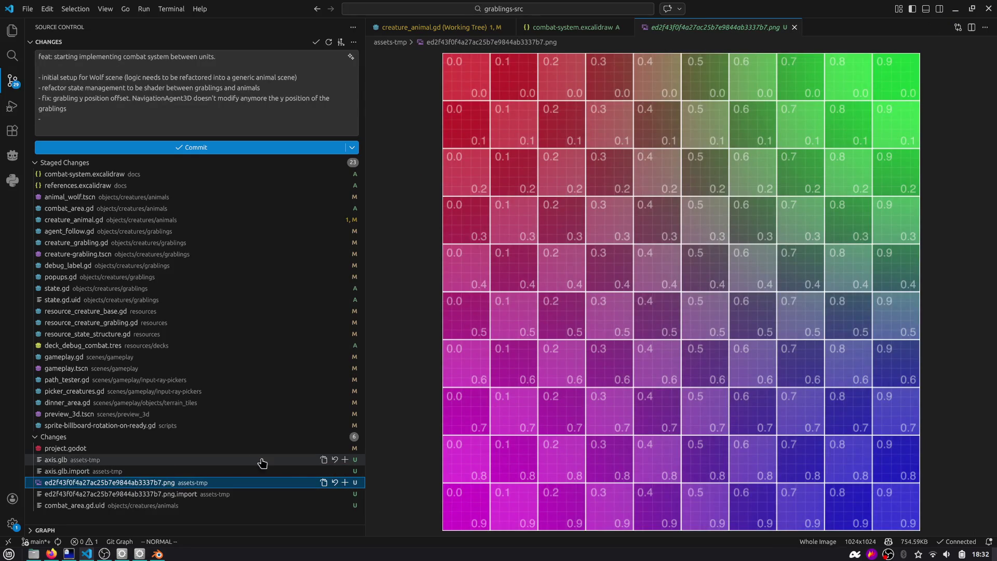
Step: Stage axis.glb and axis.glb.import, and note the debug axis GLB in the commit message
left_click(344, 460)
left_click(345, 471)
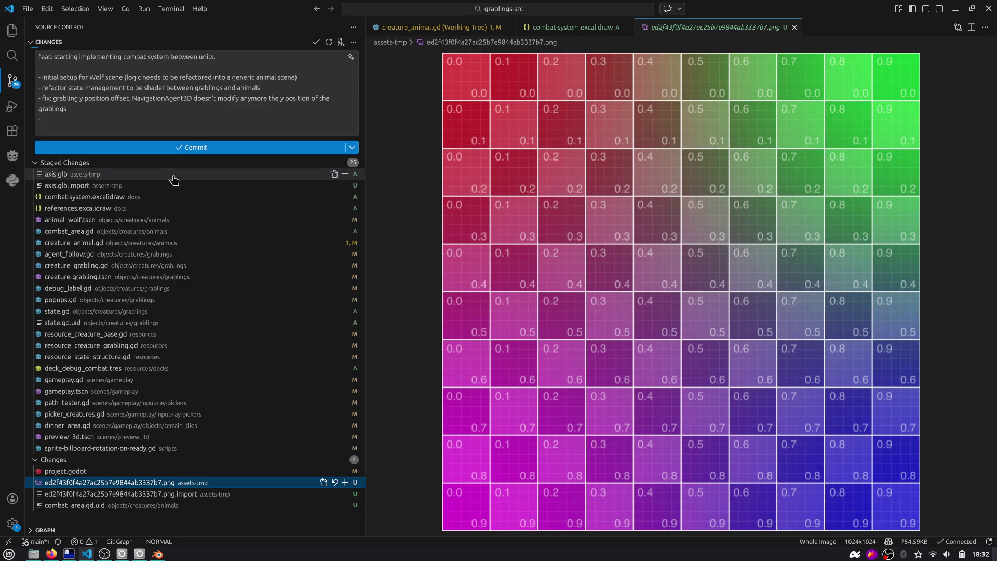
left_click(134, 125)
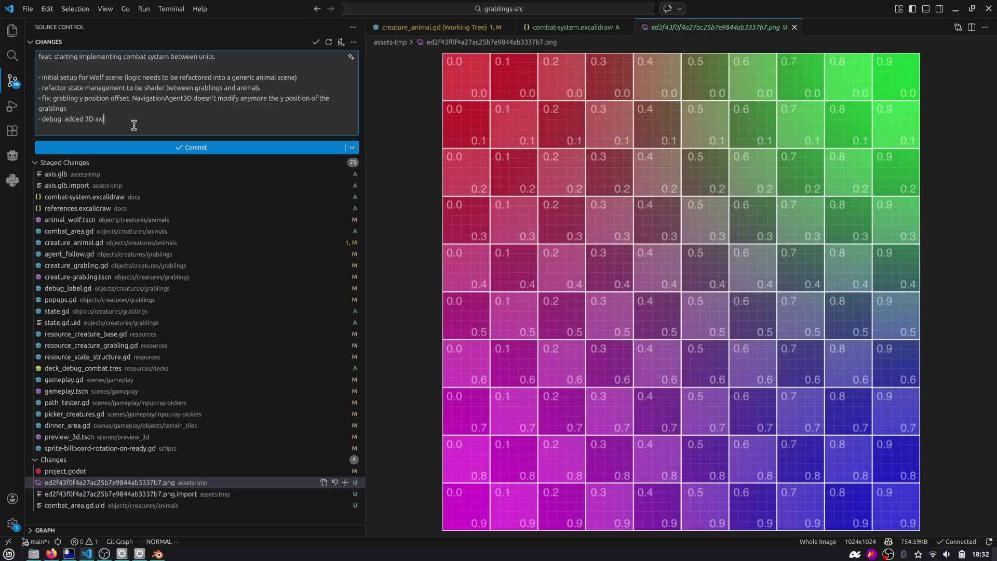
type("s to the scene")
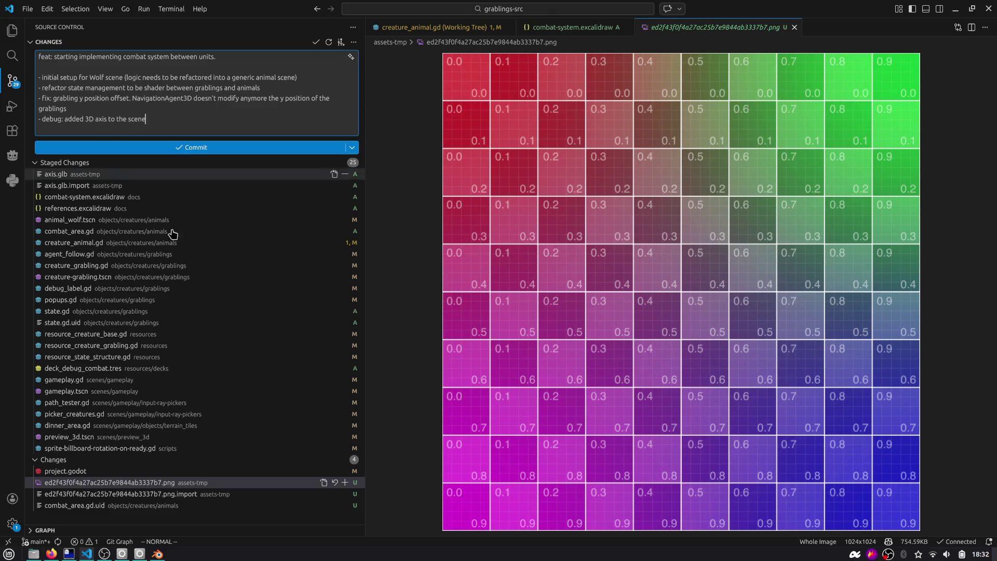
key("b")
key("b")
key("b")
key("w")
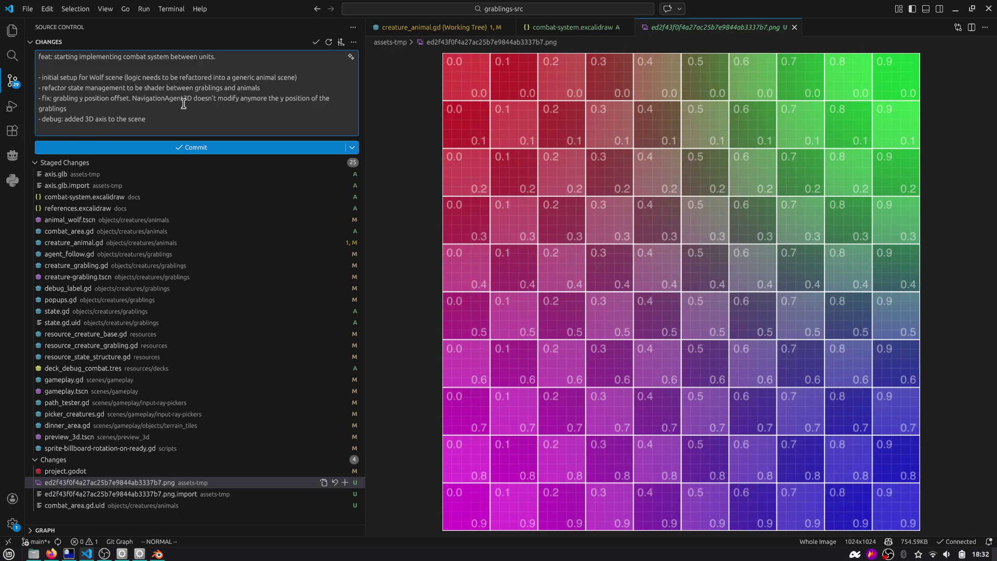
type("iGLB")
type(" with")
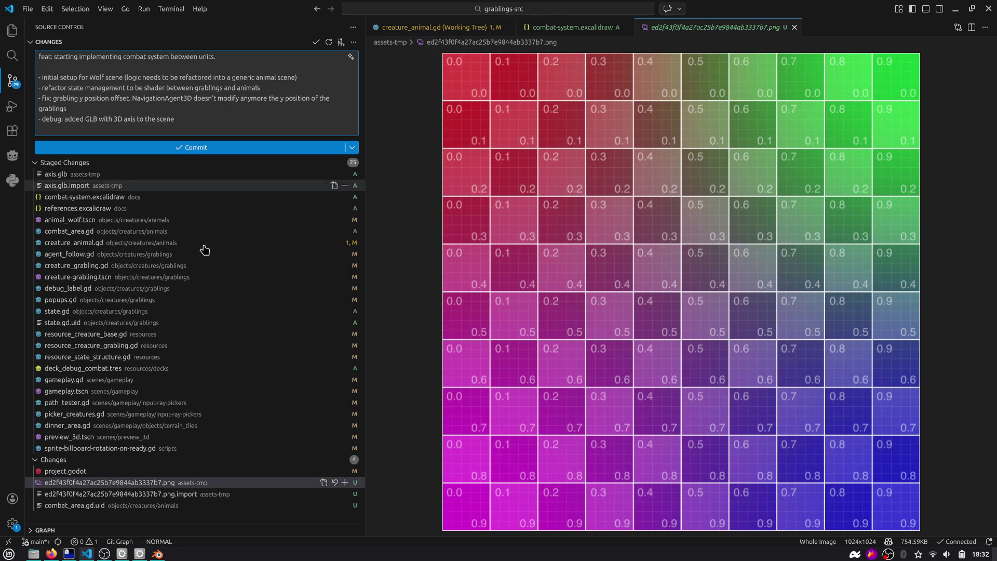
Step: Stage project.godot and combat_area.gd.uid after checking them
left_click(310, 472)
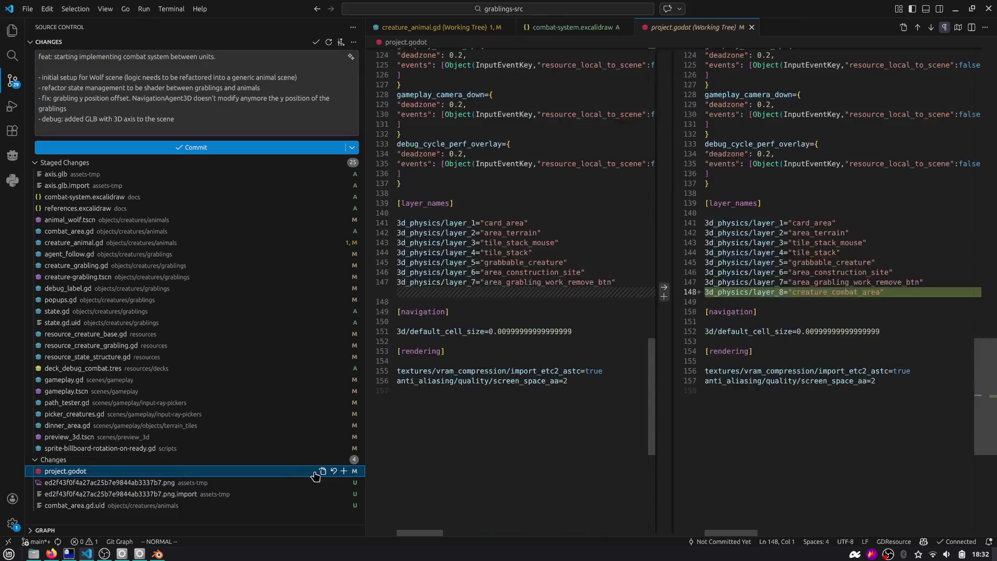
left_click(344, 471)
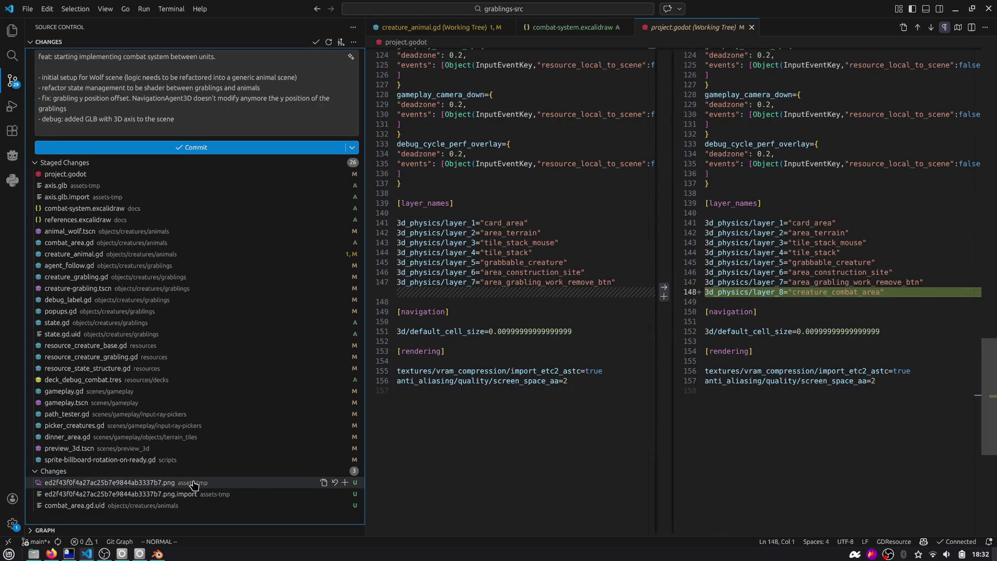
left_click(203, 486)
left_click(210, 506)
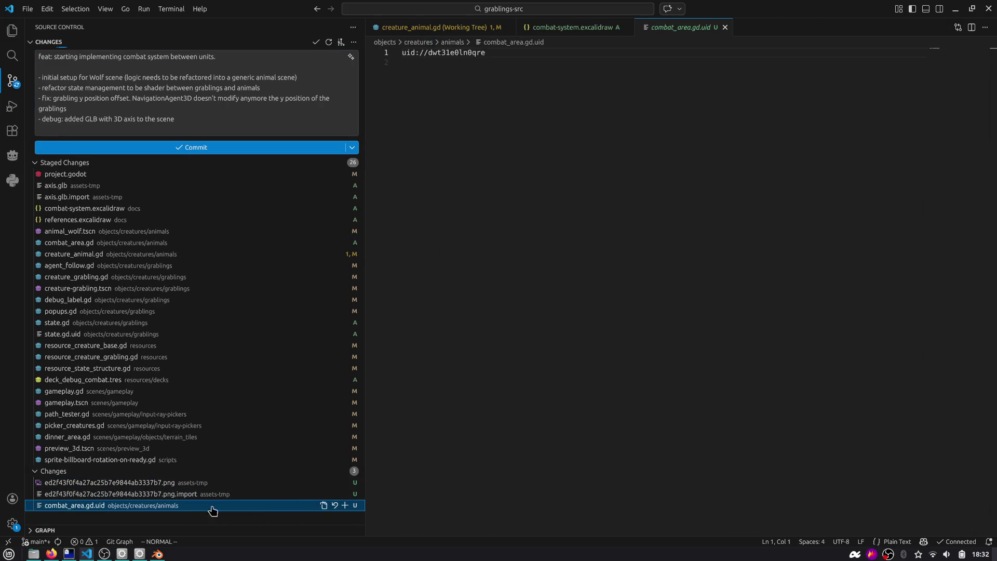
left_click(345, 505)
key("alt+Tab")
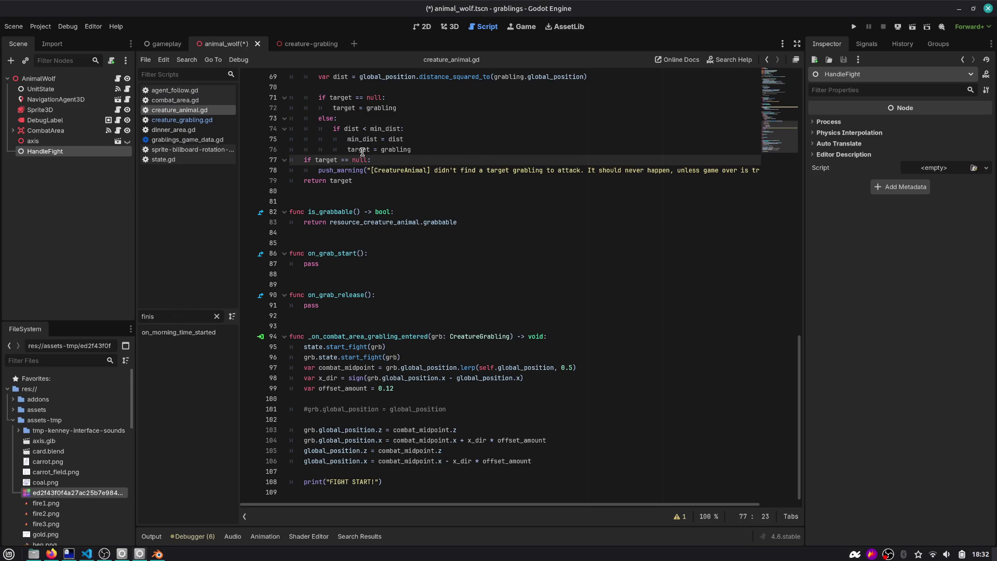
Step: Save the wolf scene, backing out of deleting the temporary PNG for now
left_click(412, 180)
key("ctrl+s")
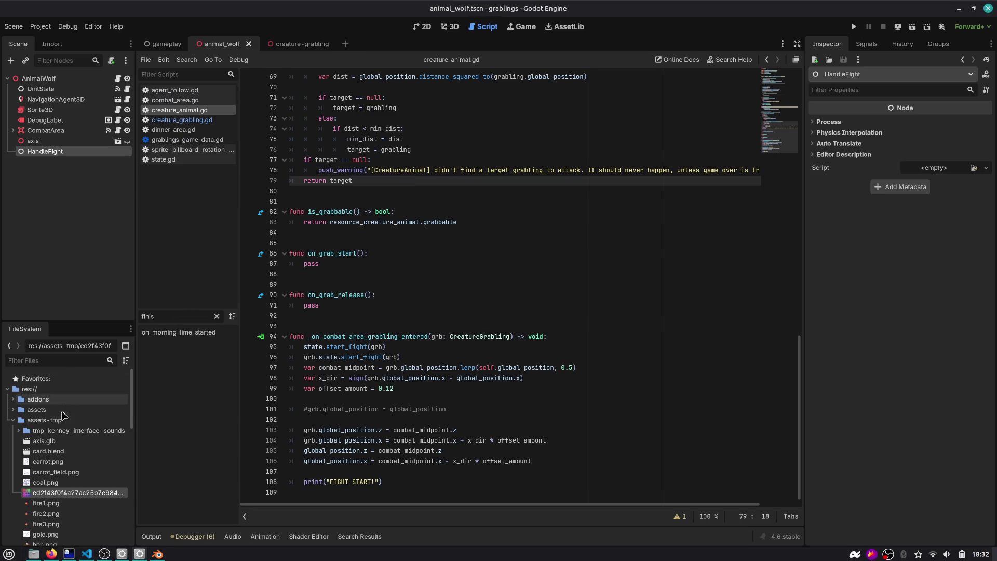
right_click(46, 493)
left_click(72, 478)
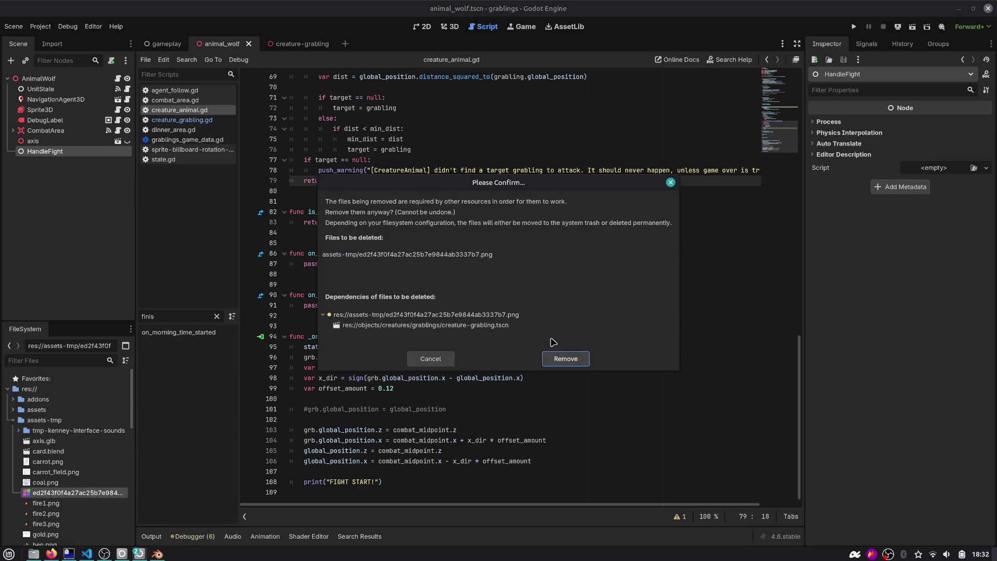
left_click(426, 359)
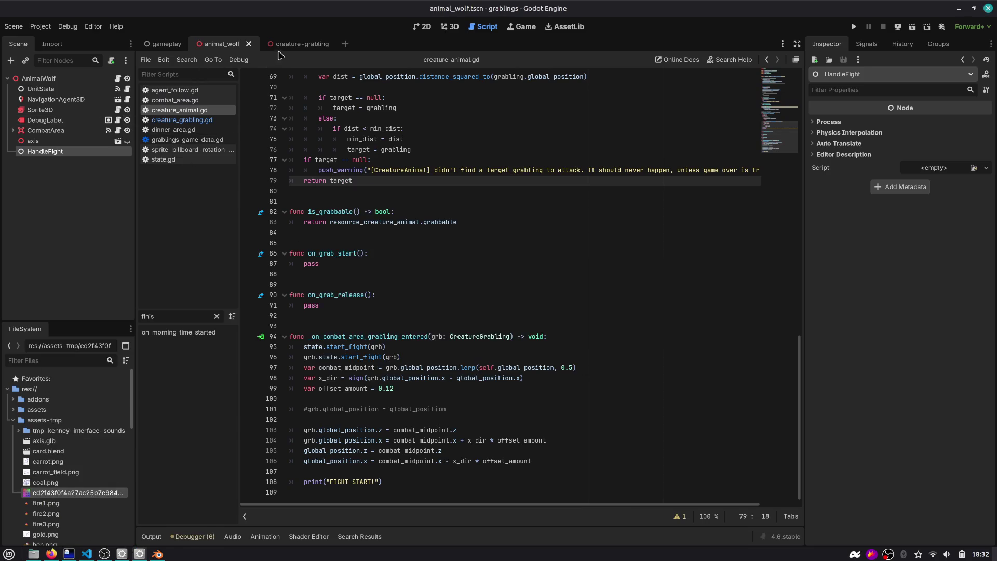
Step: Delete the SpriteDebug node from the creature-grabling scene
left_click(296, 44)
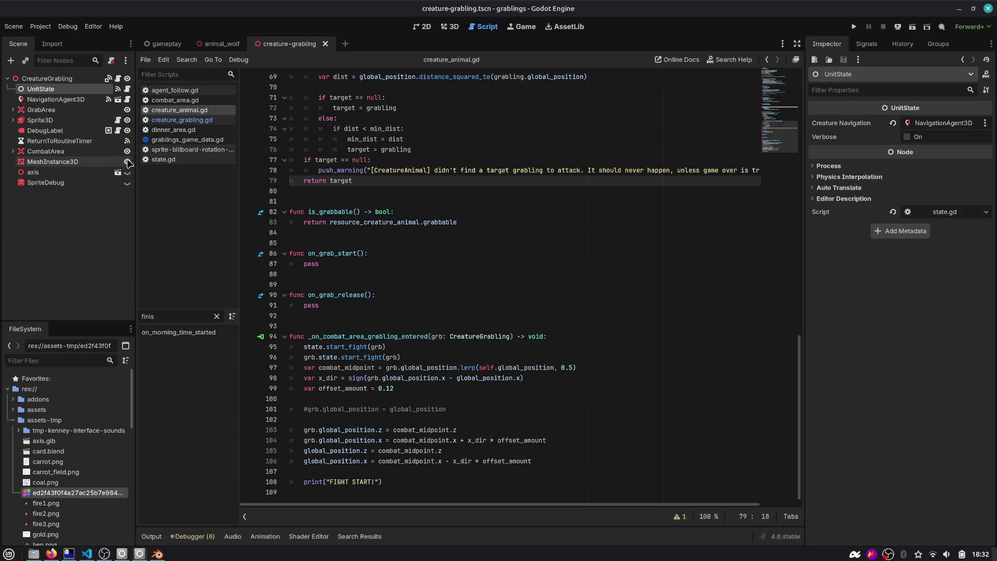
left_click_drag(135, 160, 177, 159)
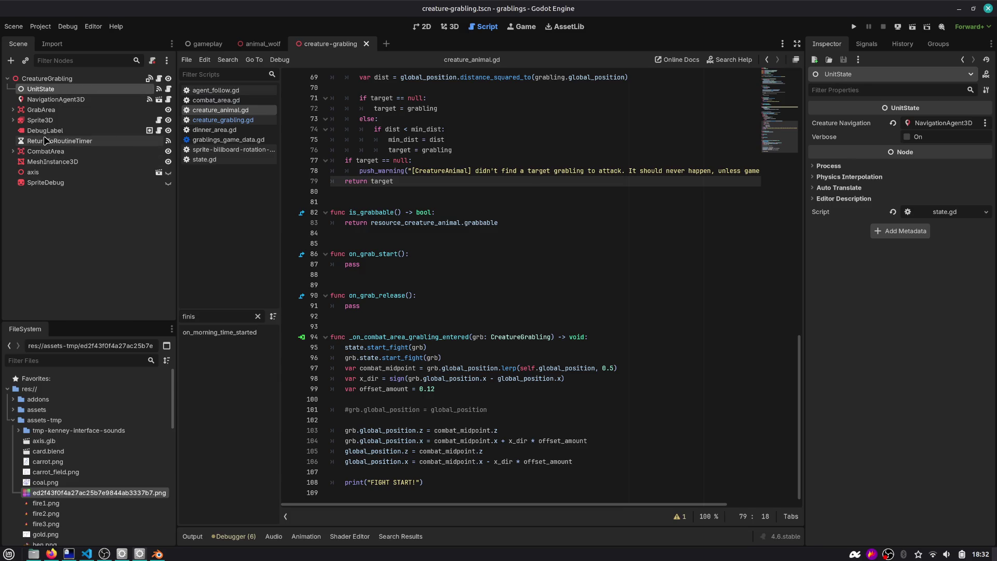
left_click(41, 183)
key("Delete")
key("Return")
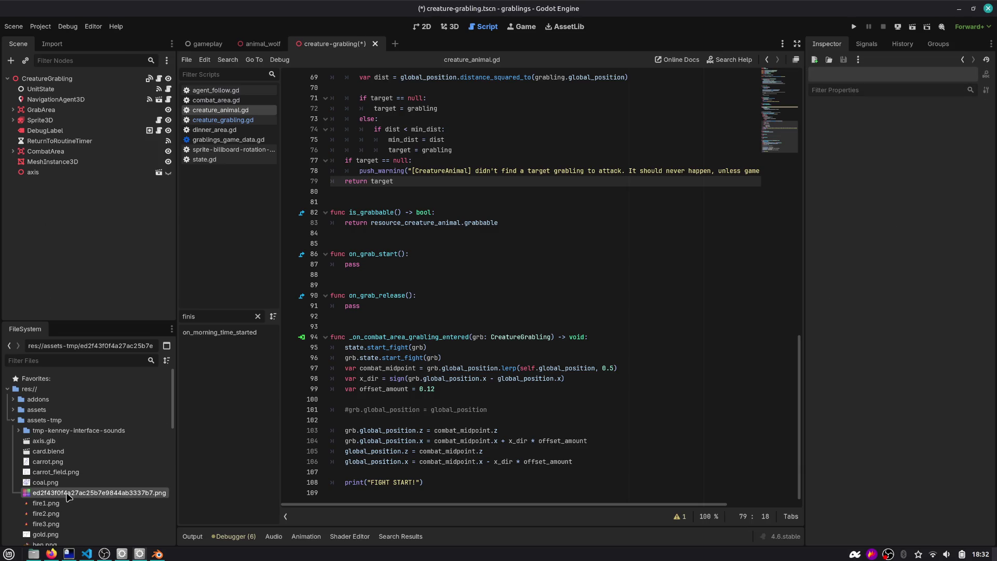
Step: Save the grabling scene and delete ed2f43f0f4a27ac25b7e9844ab3337b7.png from assets-tmp
key("Delete")
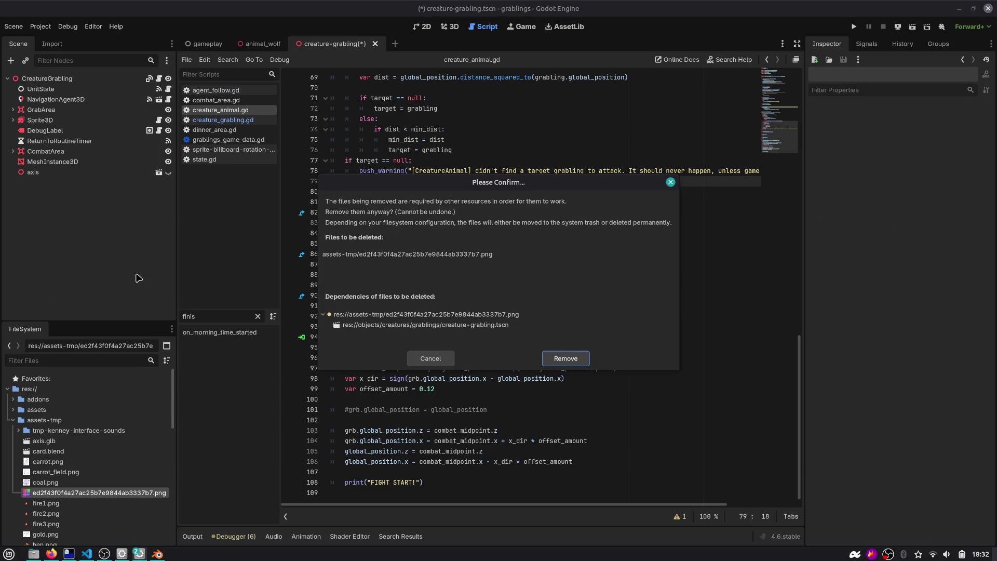
key("Return")
key("ctrl+s")
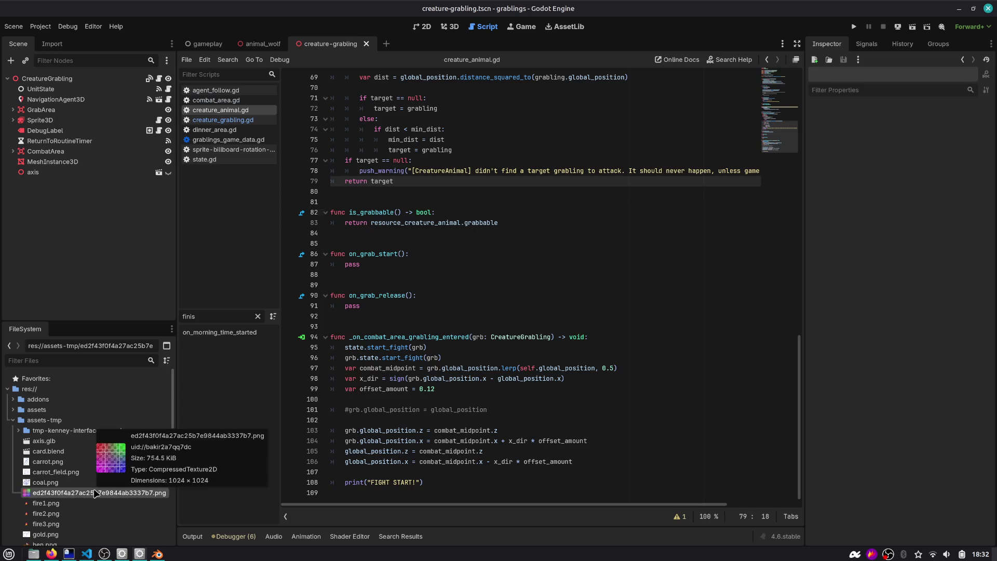
key("Delete")
key("Return")
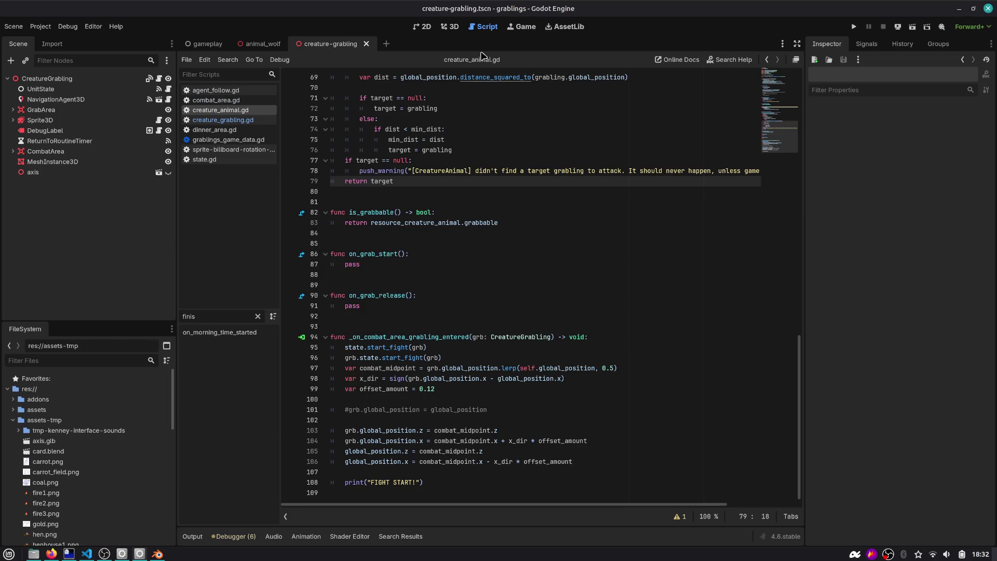
left_click(457, 26)
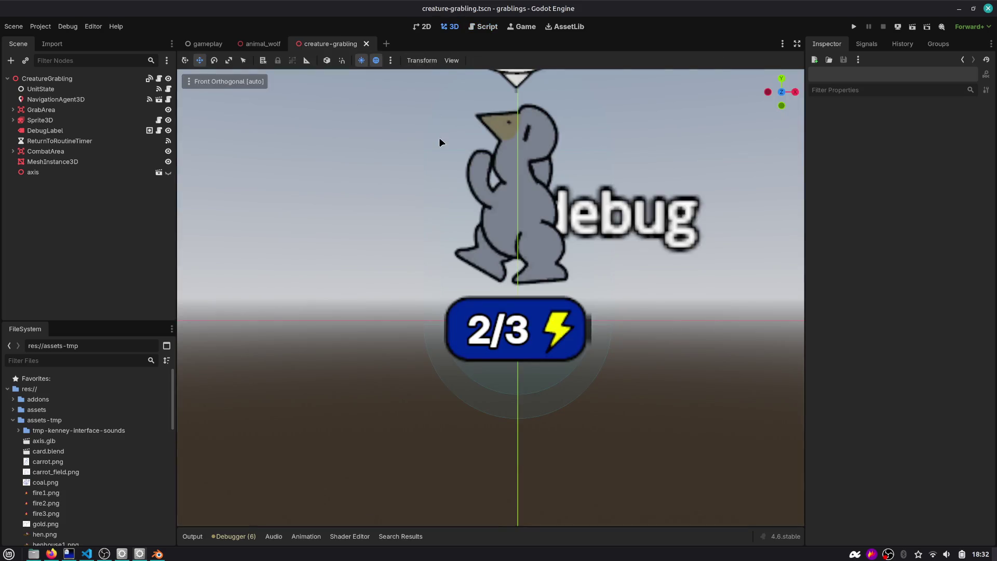
Step: Delete AnimalWolf from the gameplay scene and run the project to test
scroll(440, 142, "down", 5)
left_click(197, 45)
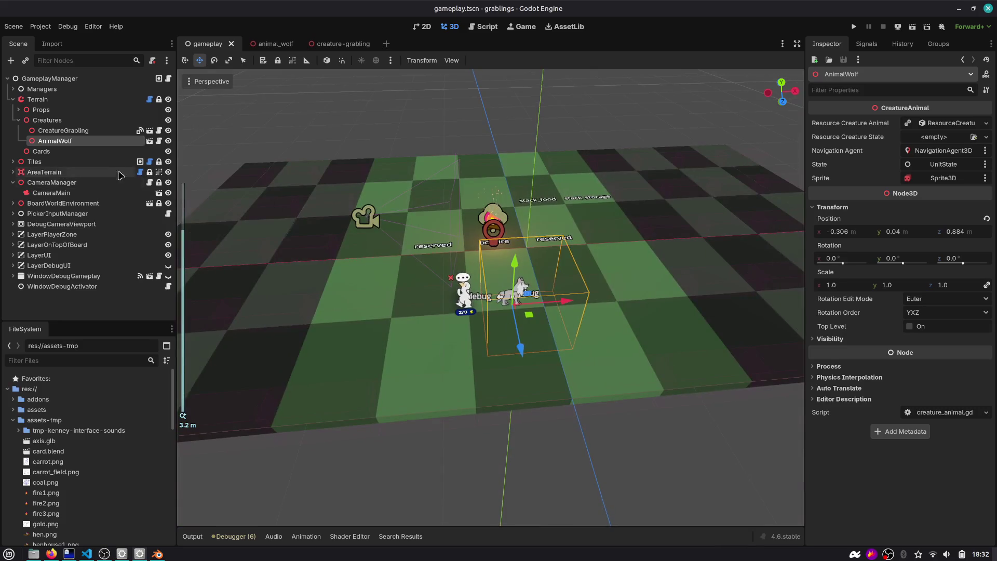
key("Delete")
key("Return")
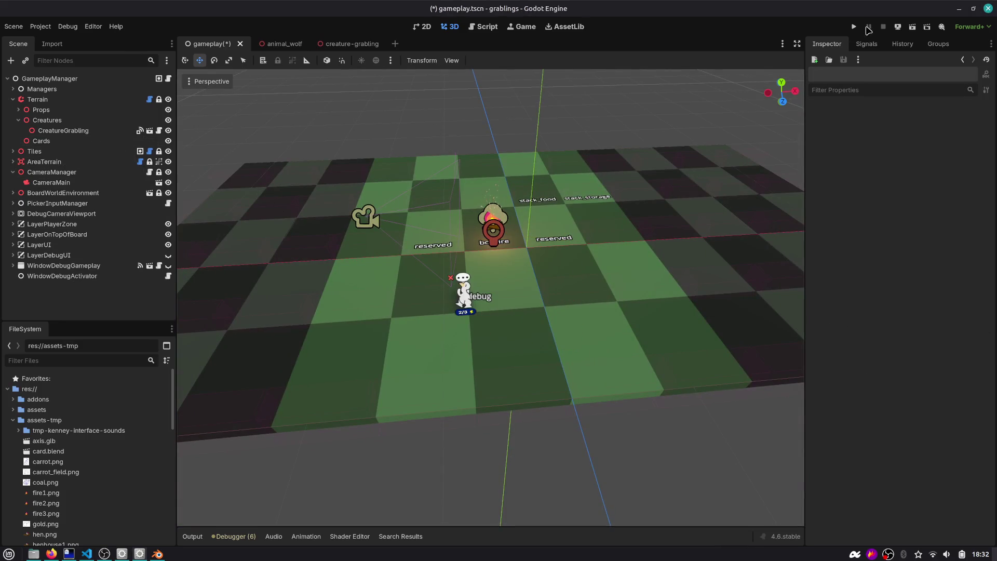
left_click(854, 26)
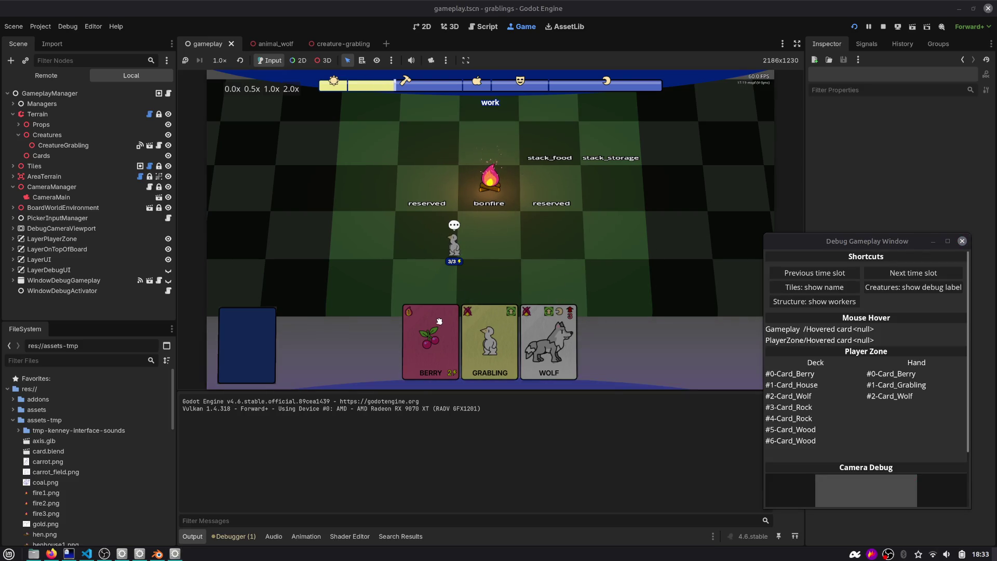
Step: Play the Berry card onto the board and advance the time slots to dinner
left_click_drag(439, 322, 529, 180)
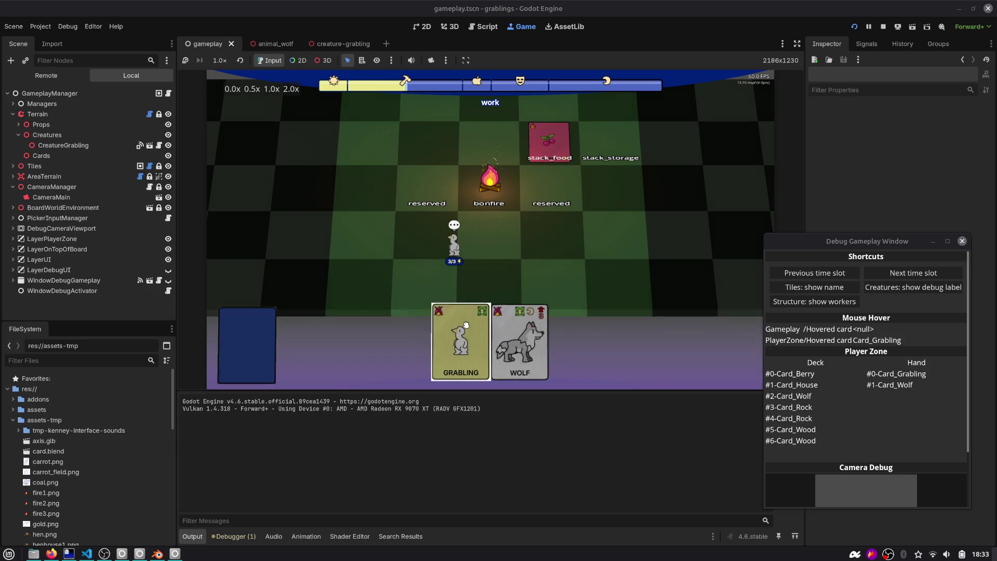
left_click(881, 275)
left_click(880, 275)
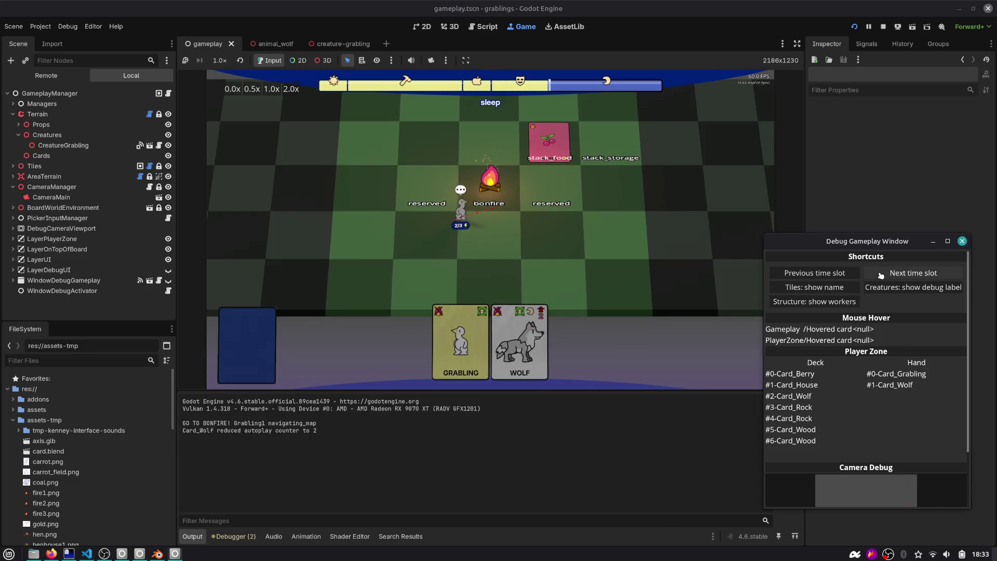
left_click(881, 275)
left_click(881, 275)
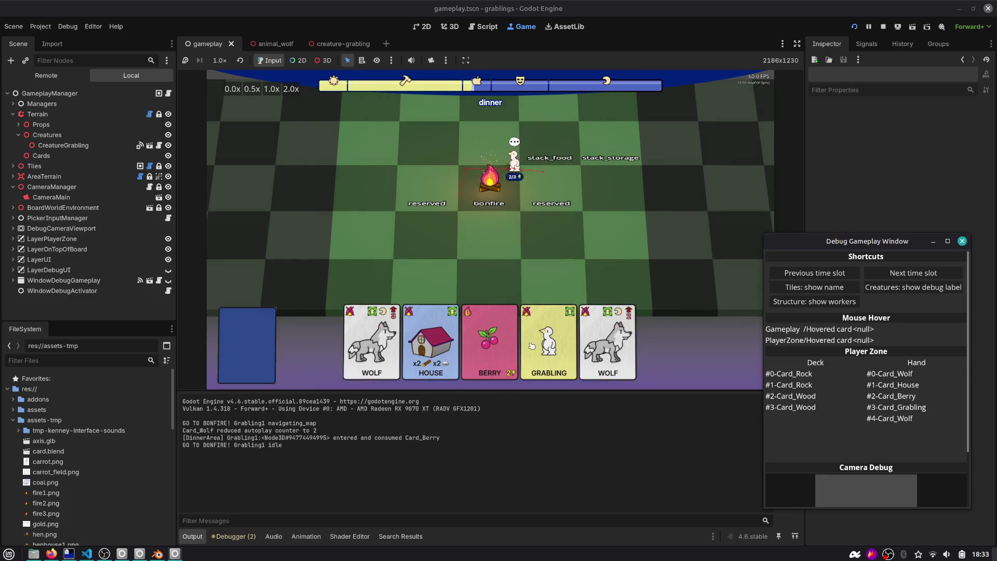
Step: Place a Berry on stack_food and advance through sleep into the next day's slots
left_click_drag(490, 340, 556, 149)
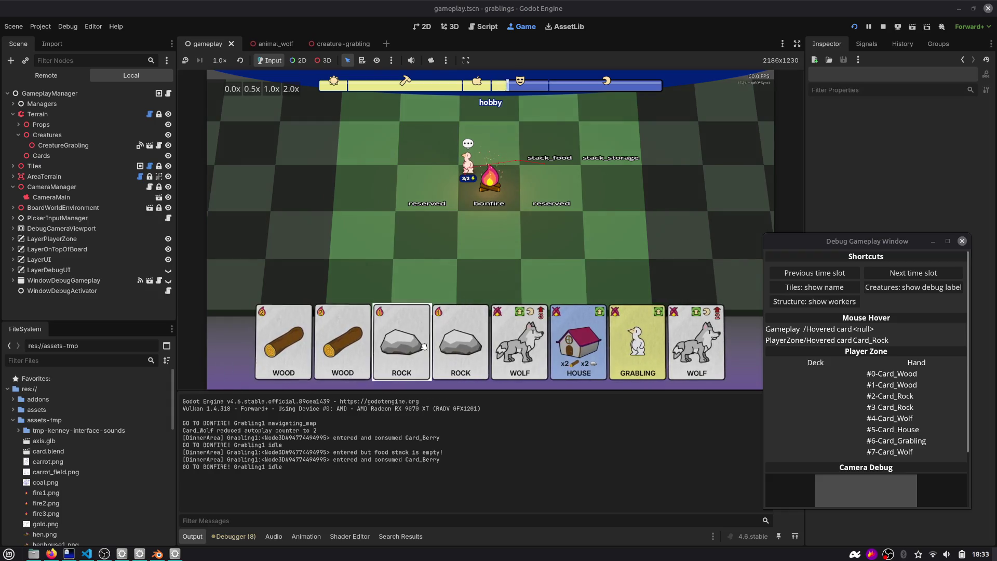
left_click(906, 274)
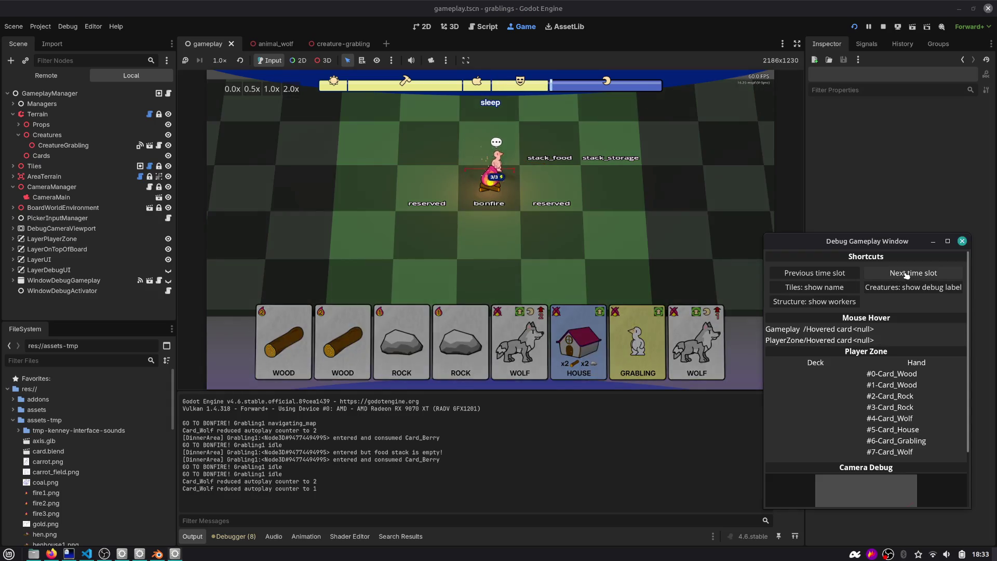
left_click(907, 274)
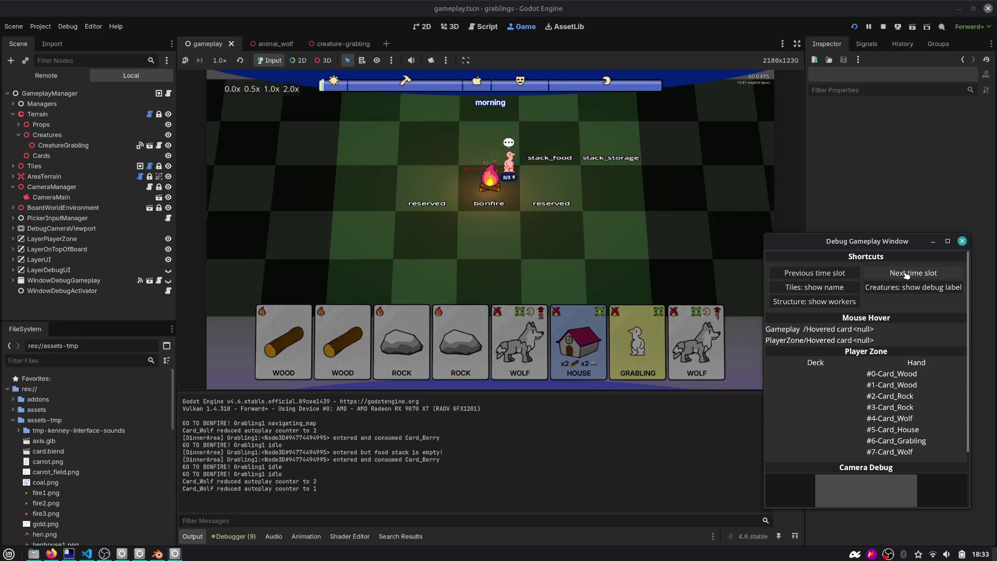
left_click(906, 274)
left_click(906, 274)
left_click(906, 274)
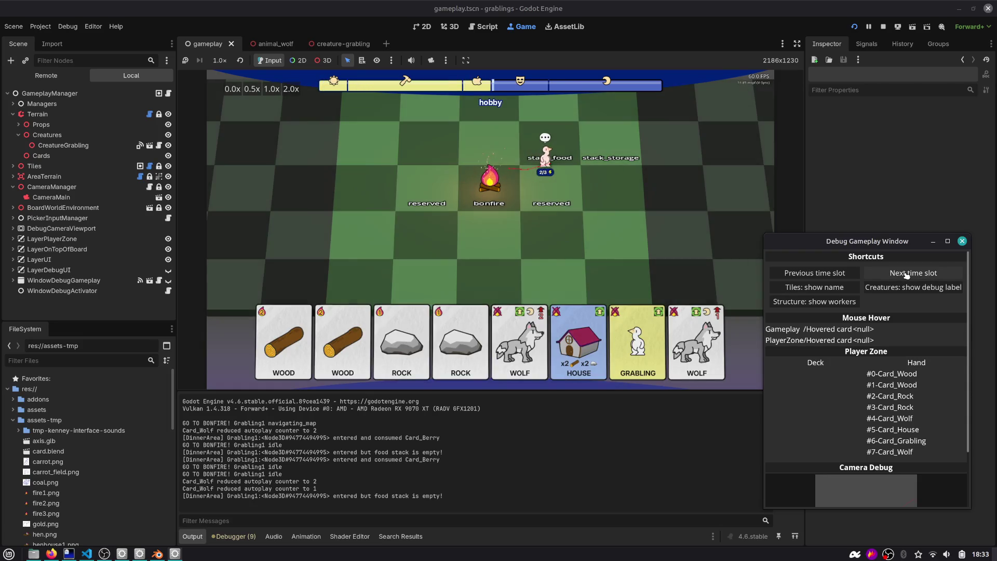
left_click(906, 273)
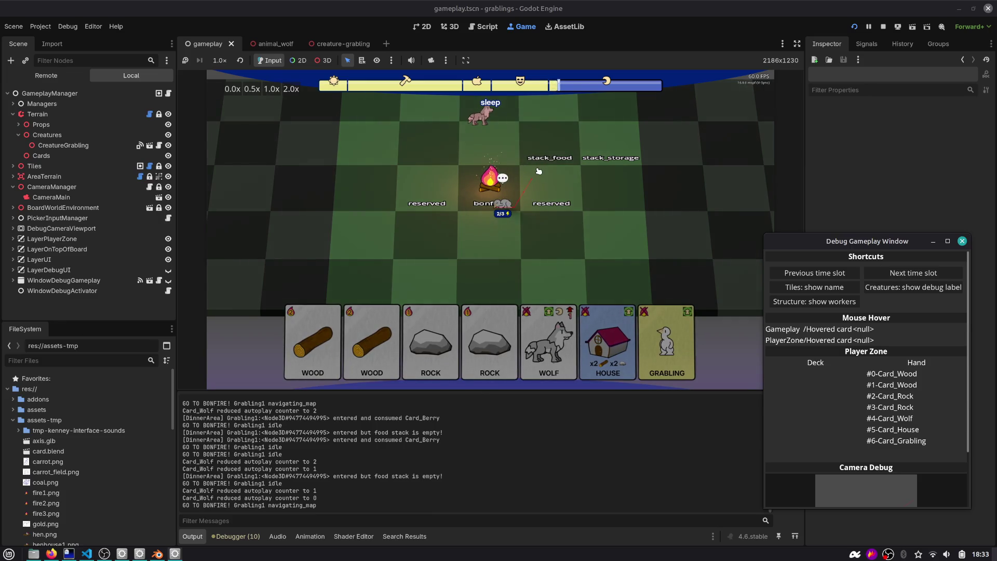
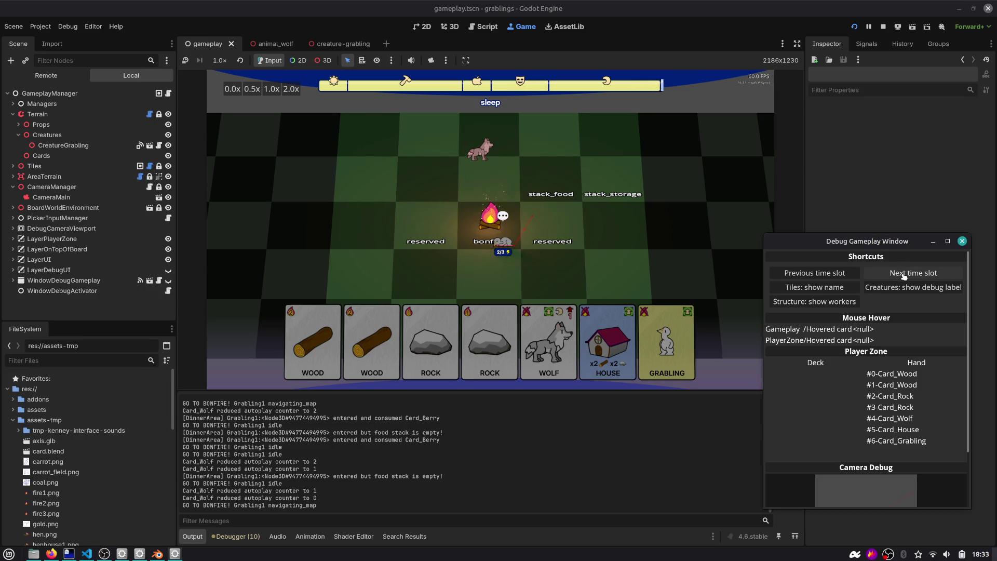
Step: Skip ahead to the next time slot, then move the debug window and narrow the docks to widen the game view
left_click(904, 276)
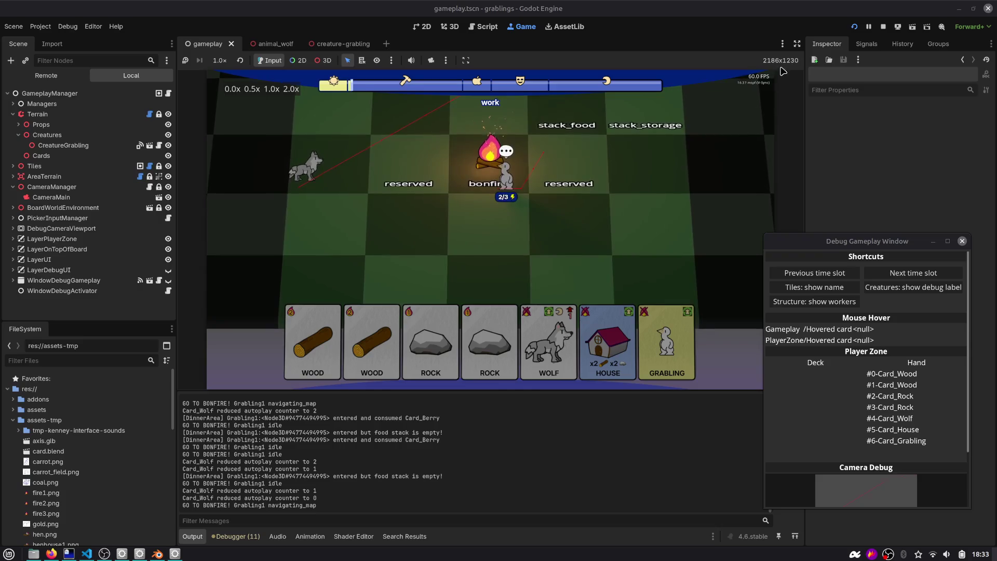
left_click_drag(829, 249, 888, 190)
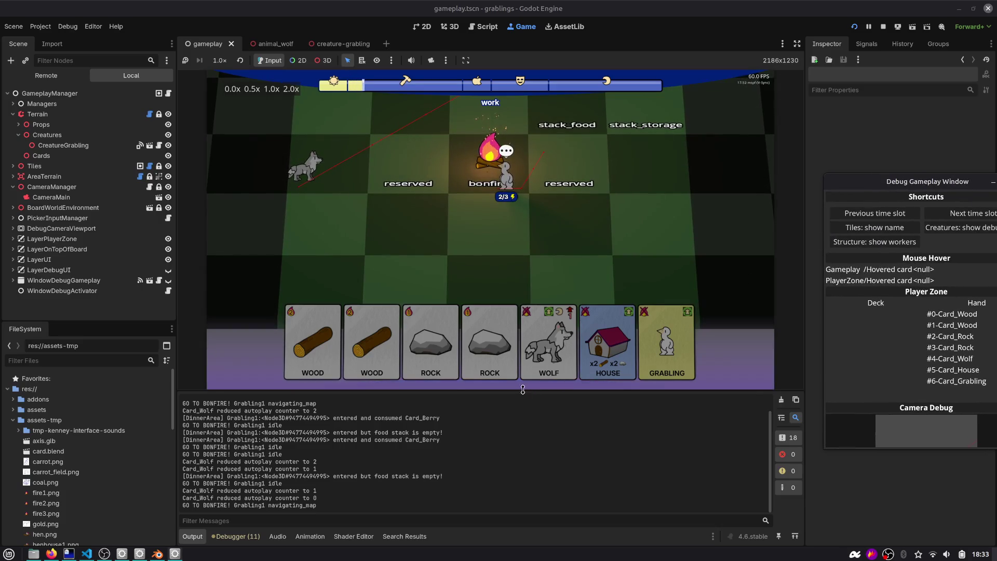
left_click_drag(526, 394, 526, 437)
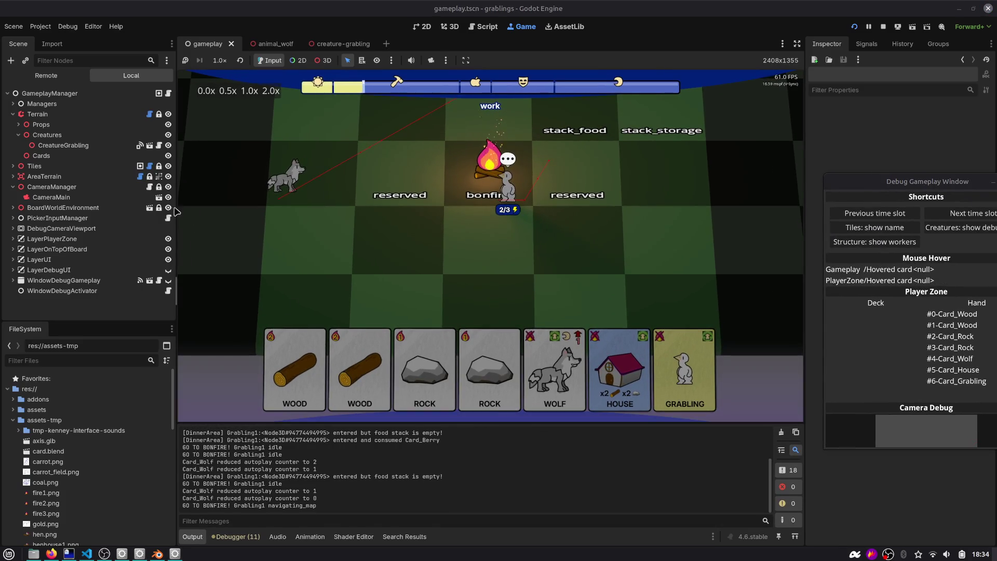
left_click_drag(176, 202, 159, 202)
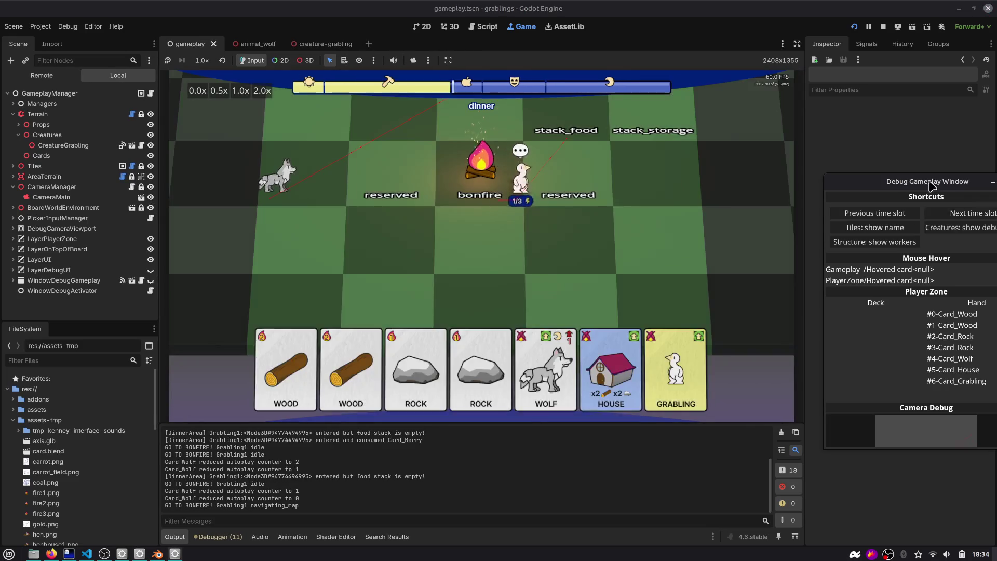
left_click_drag(936, 198, 881, 192)
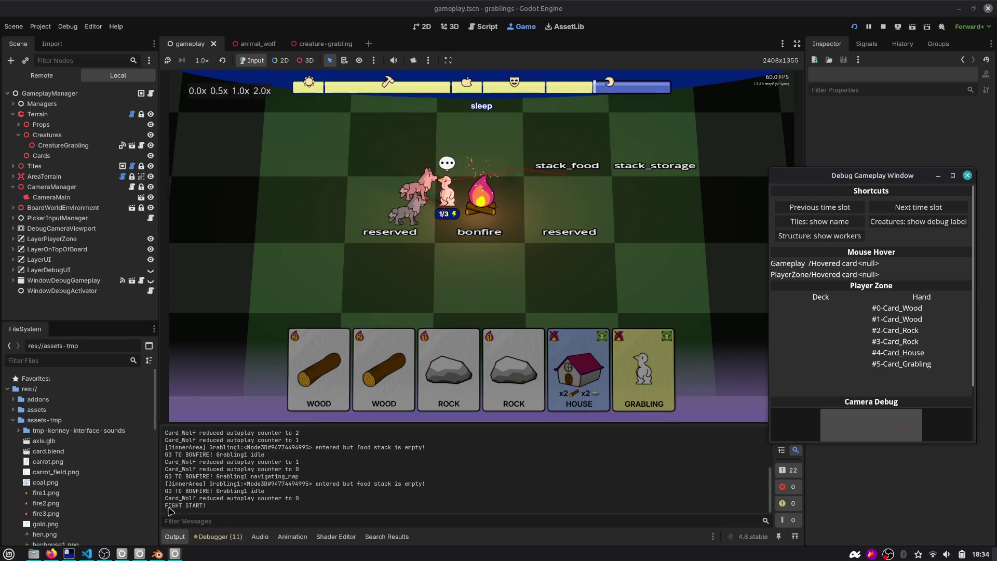
Step: Highlight the FIGHT START! log line, send the grabling to the reserved tile, and stop the game
left_click_drag(169, 507, 206, 505)
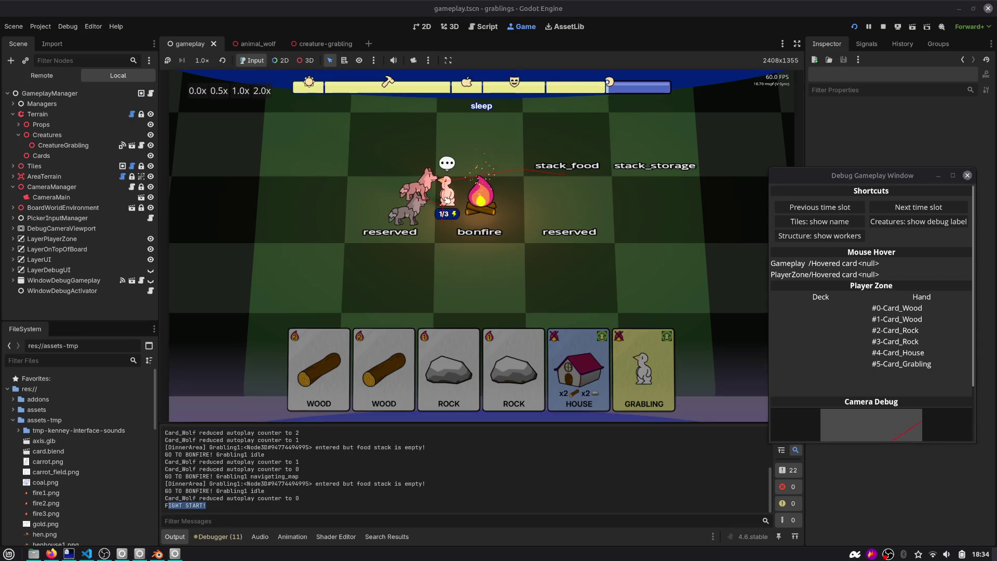
left_click(446, 201)
left_click(547, 281)
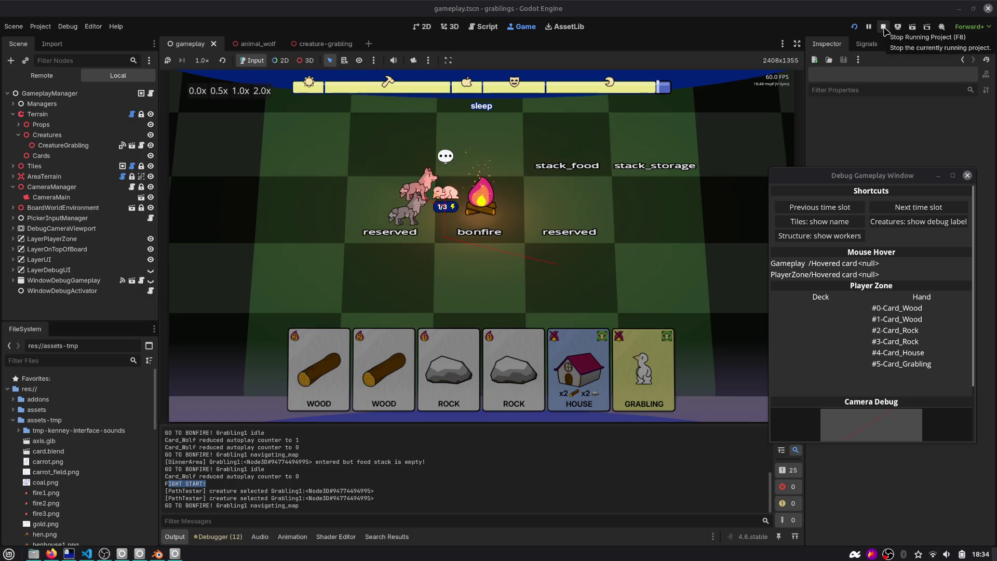
left_click(444, 194)
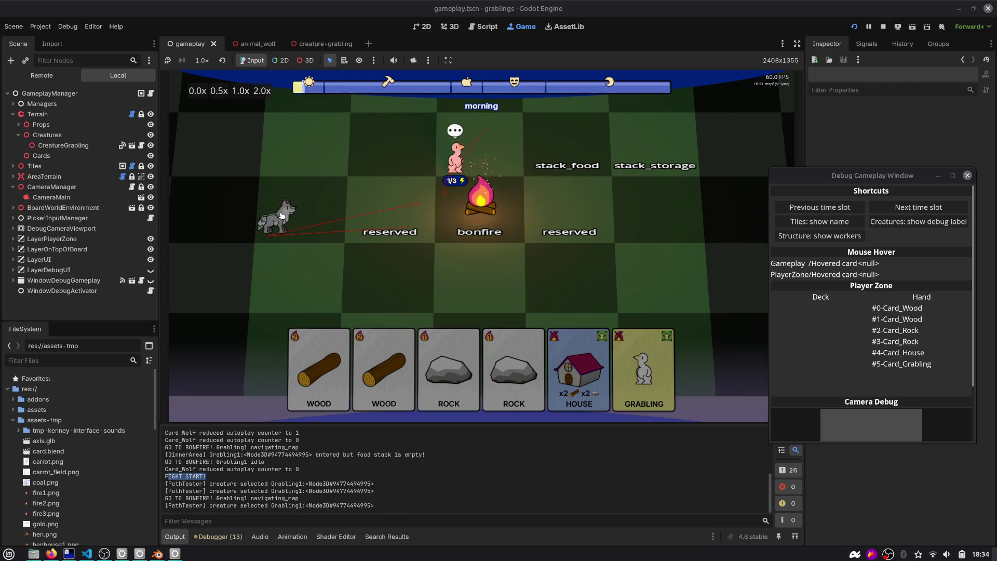
left_click(882, 27)
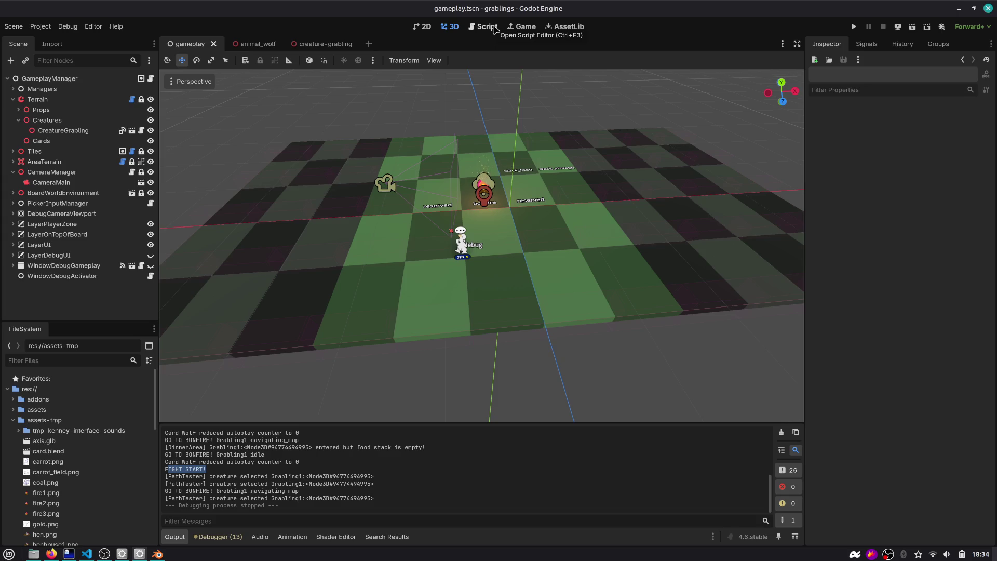
Step: Open the grabling's script from the creature-grabling scene in the Script editor
left_click(486, 26)
left_click(323, 43)
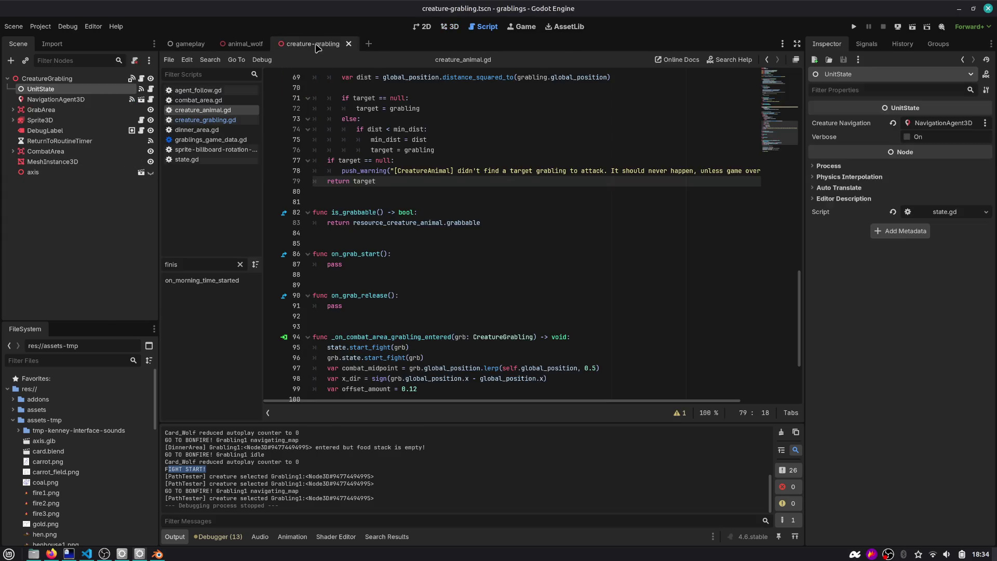
left_click(141, 79)
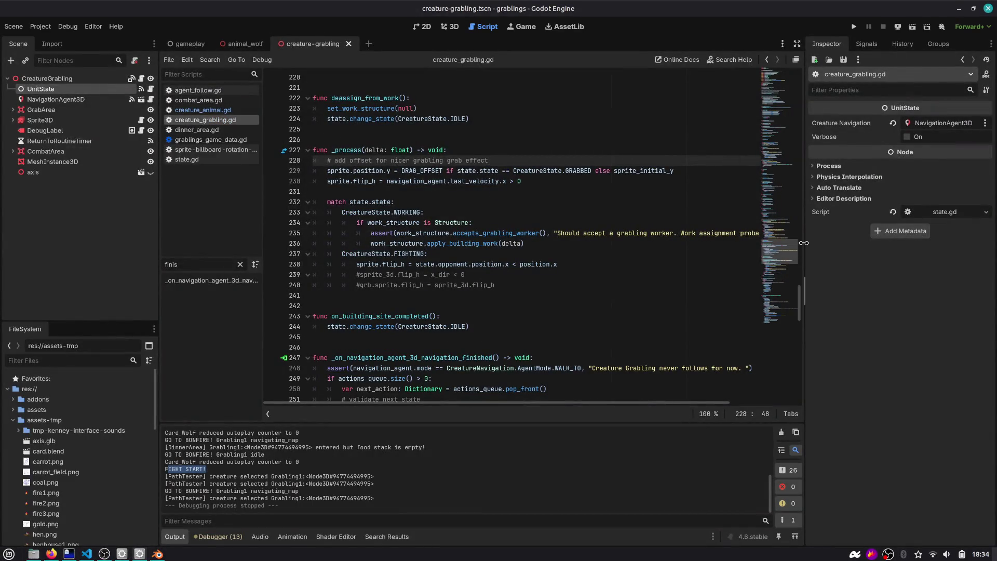
left_click_drag(803, 243, 806, 243)
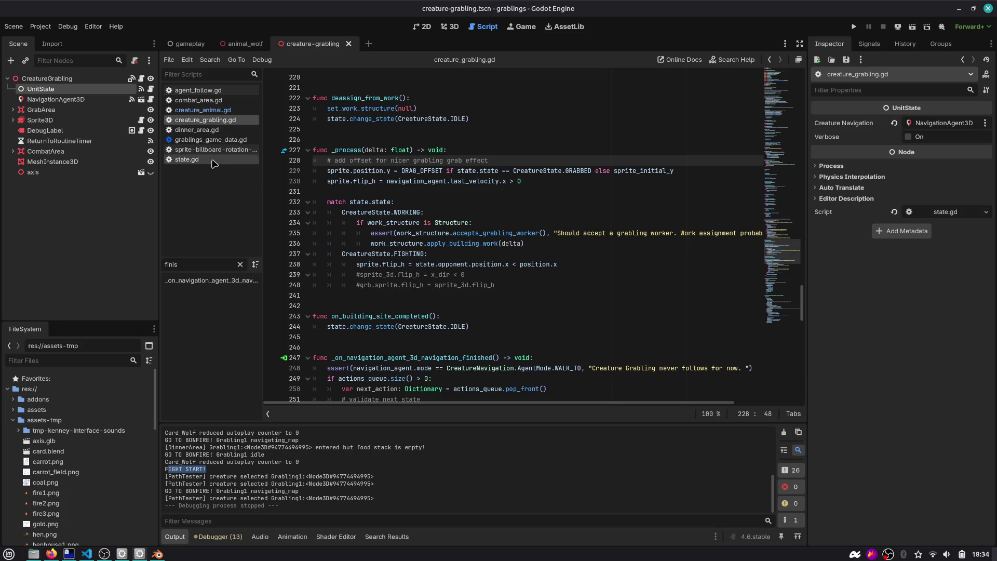
Step: Open creature_animal.gd from the animal_wolf scene and inspect the push_warning on line 44
left_click(250, 44)
left_click(141, 78)
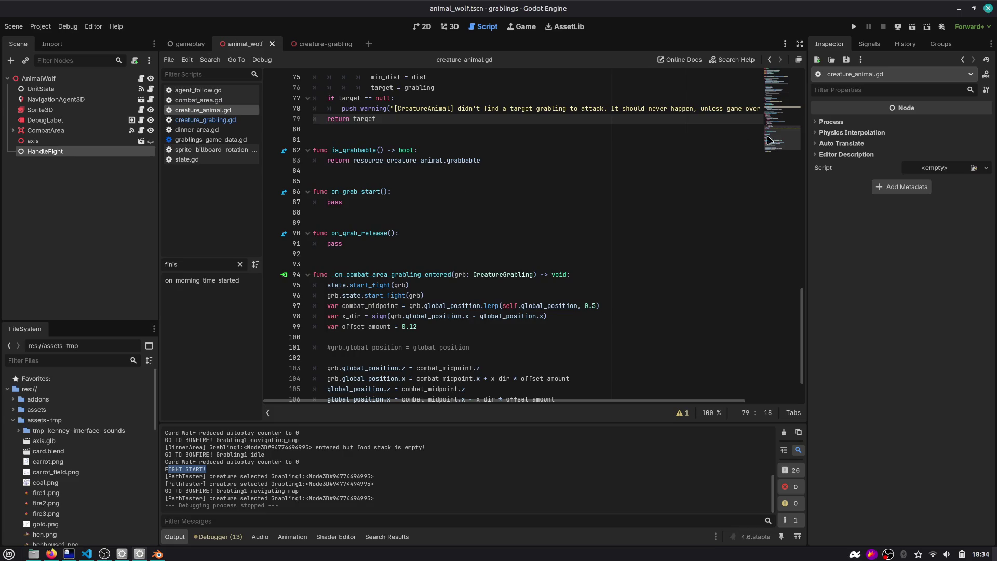
scroll(770, 141, "down", 1)
scroll(509, 204, "up", 5)
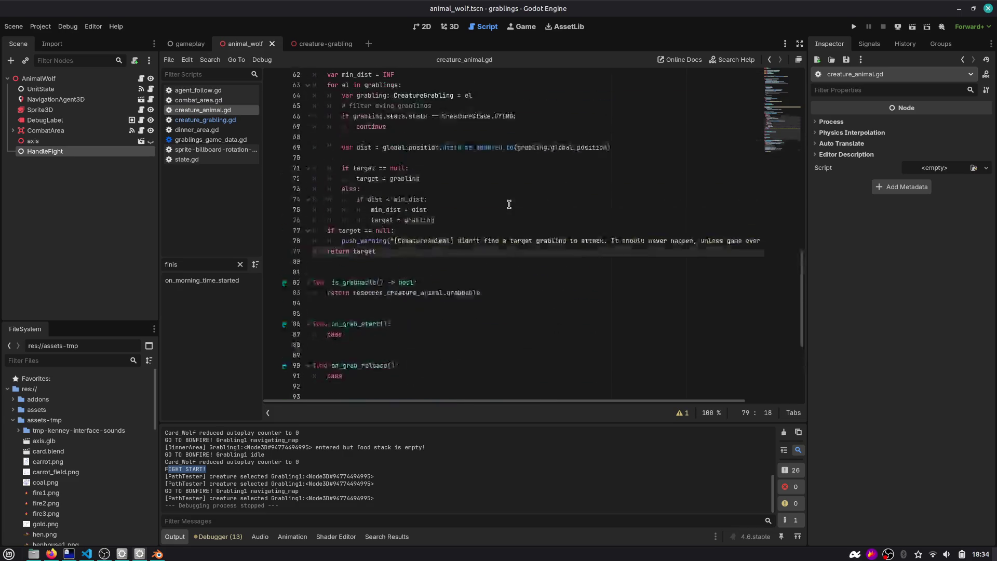
scroll(509, 204, "up", 8)
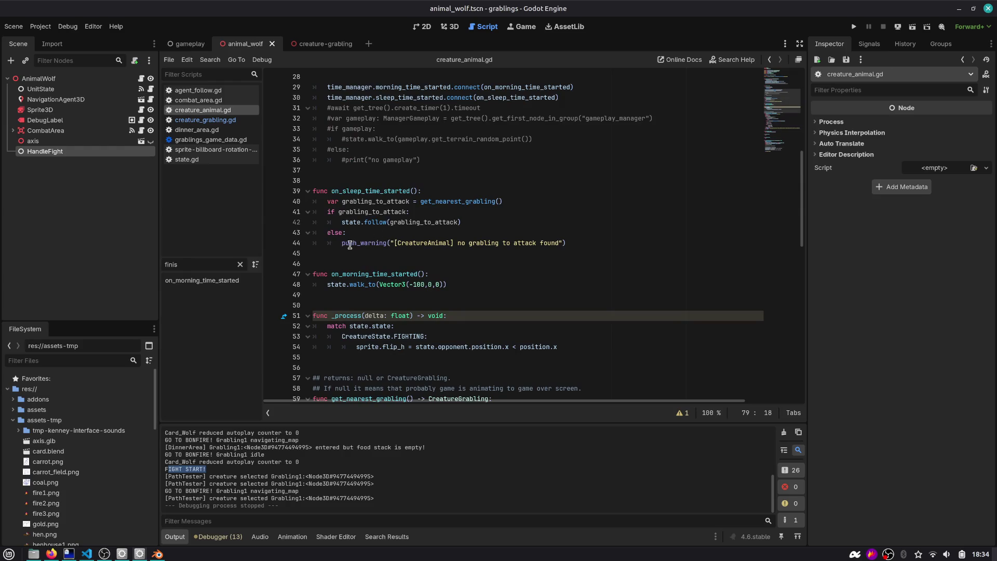
double_click(349, 243)
scroll(353, 247, "up", 5)
left_click_drag(559, 285, 303, 277)
scroll(304, 280, "up", 3)
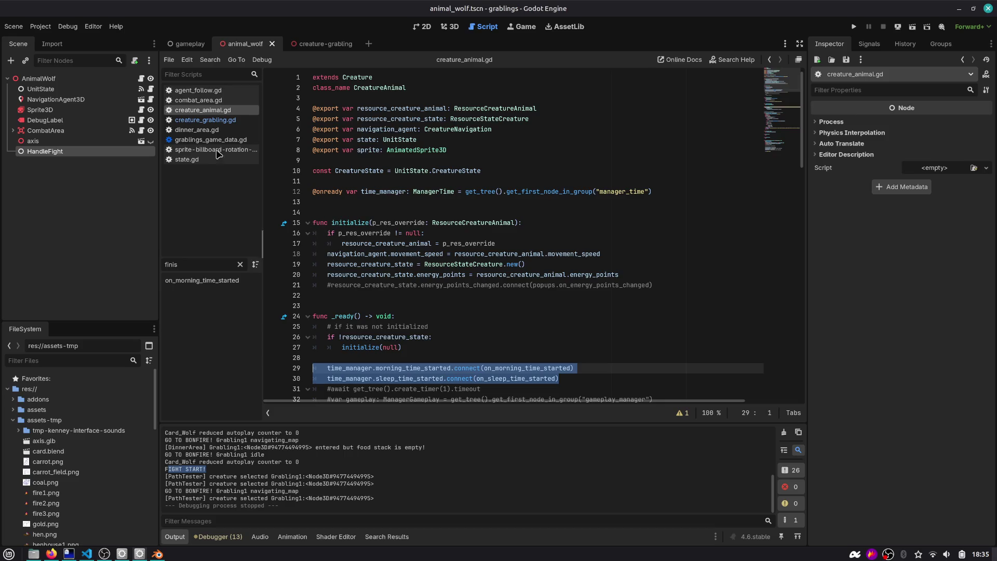
scroll(375, 196, "down", 13)
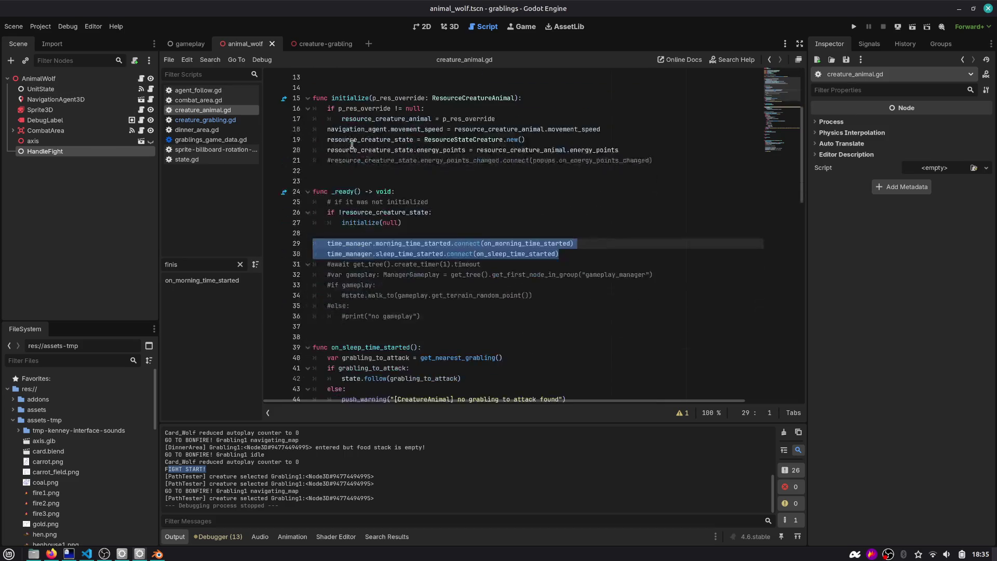
Step: Inspect get_nearest_grabling and the FIGHT START! print in _on_combat_area_grabling_entered, then open state.gd
double_click(362, 274)
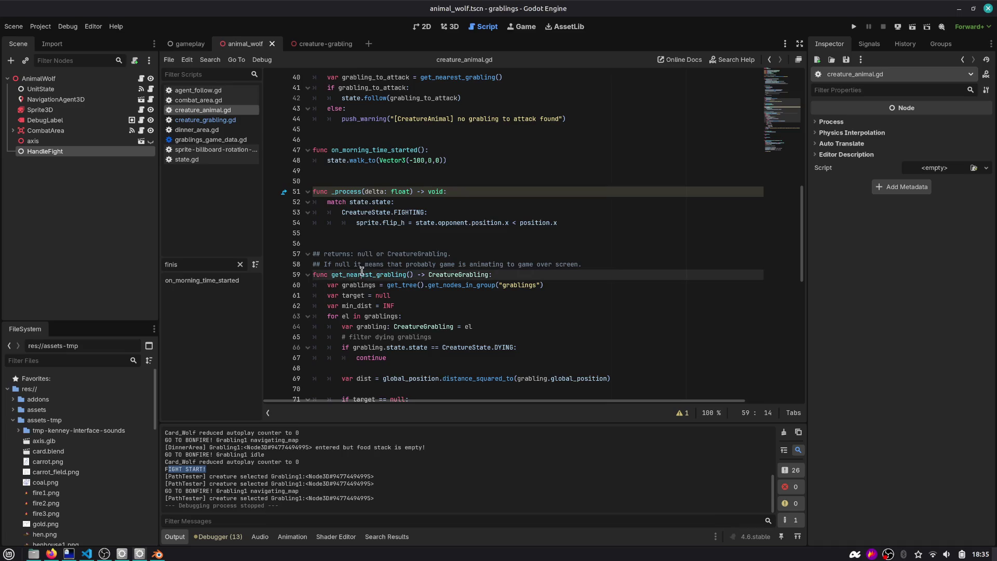
scroll(362, 270, "down", 12)
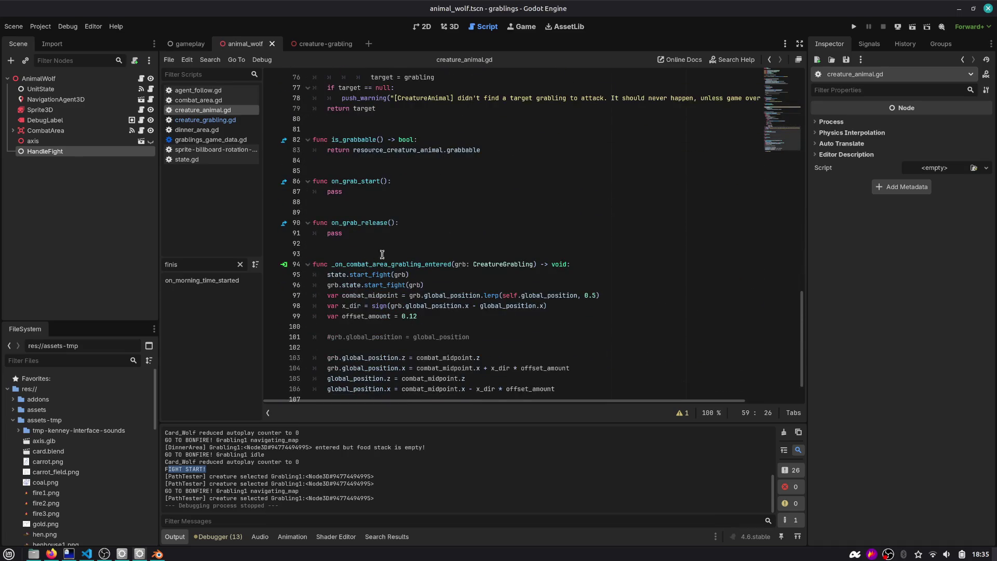
scroll(382, 255, "down", 1)
double_click(420, 233)
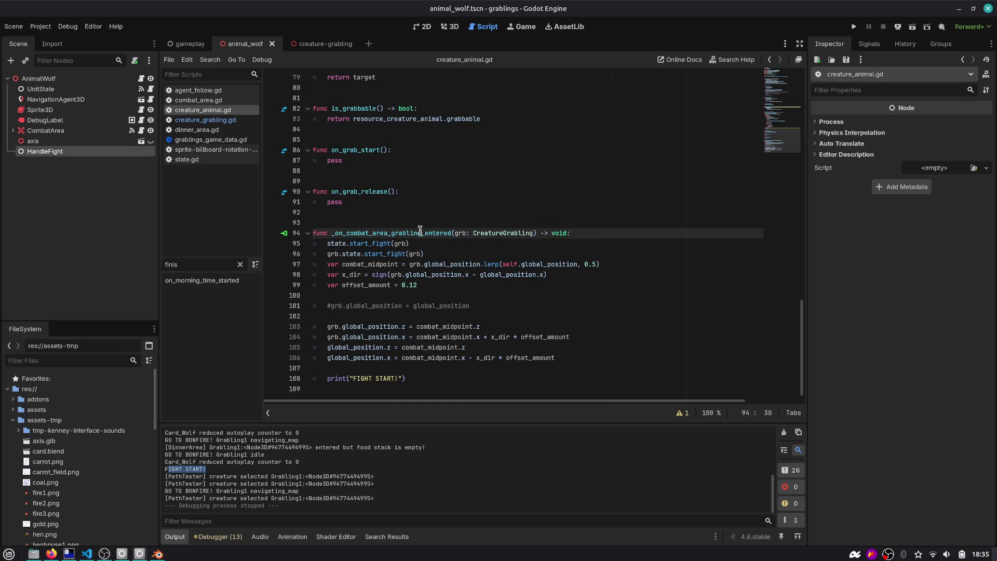
left_click_drag(411, 378, 298, 377)
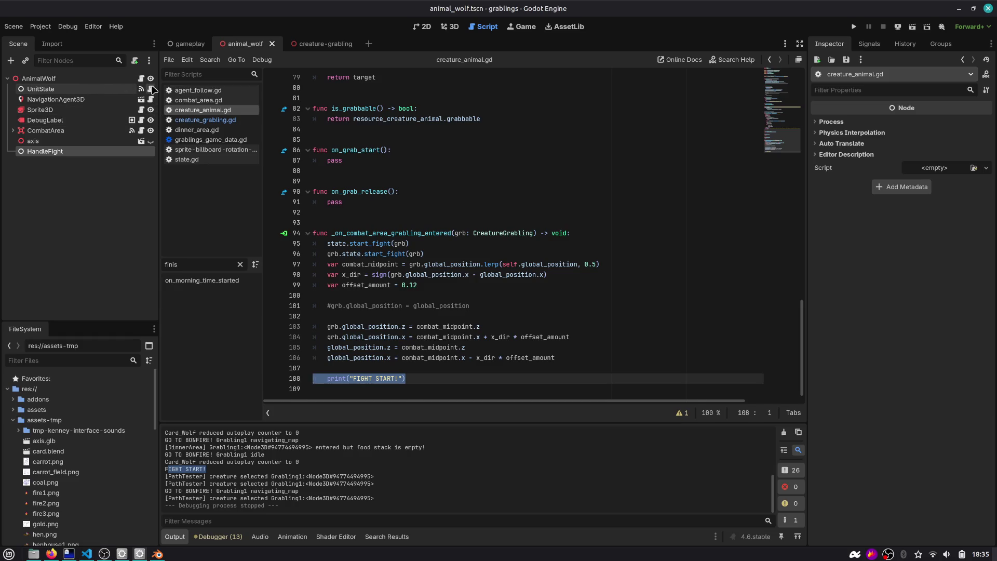
left_click(151, 90)
scroll(381, 191, "down", 3)
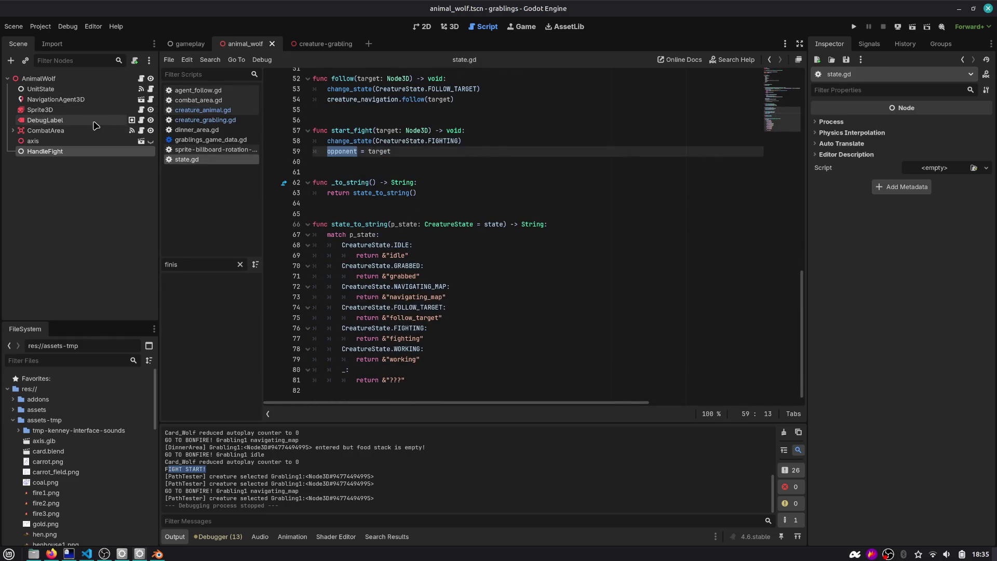
Step: Inspect FOLLOW on line 45 of agent_follow.gd, then run the project again
left_click(151, 100)
scroll(395, 203, "up", 2)
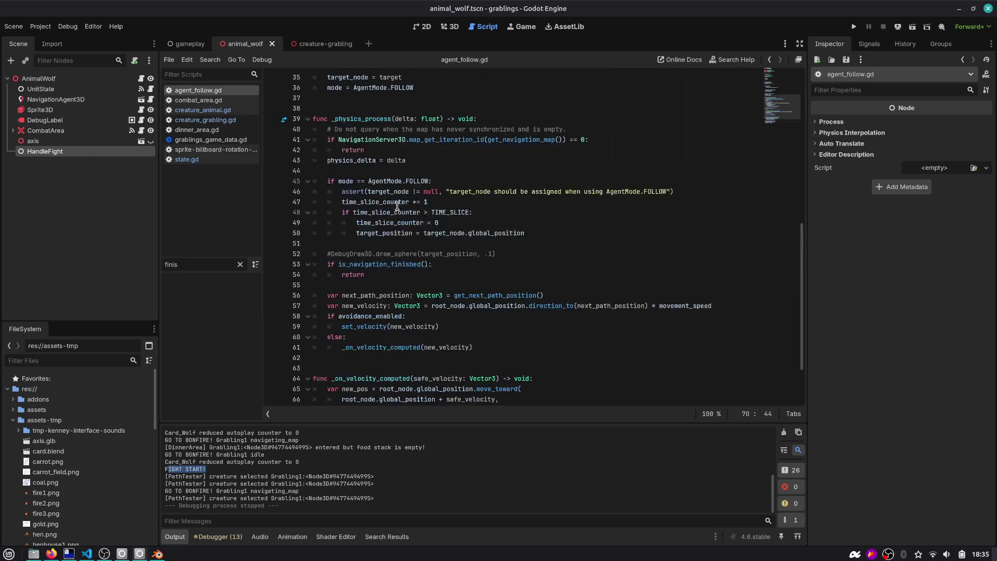
left_click(398, 180)
double_click(409, 180)
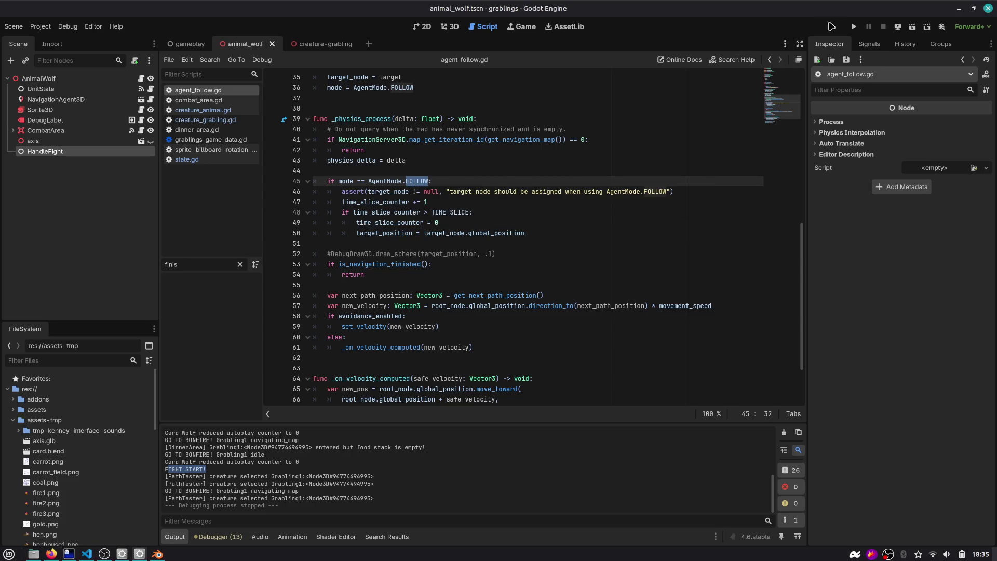
left_click(854, 28)
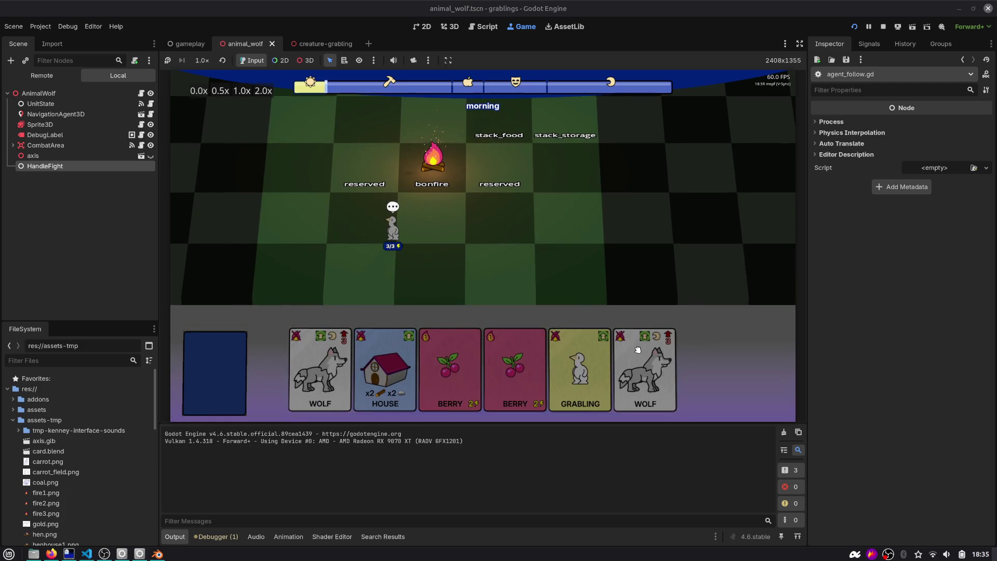
Step: Stop the game and return to the gameplay scene's 3D view
left_click(882, 27)
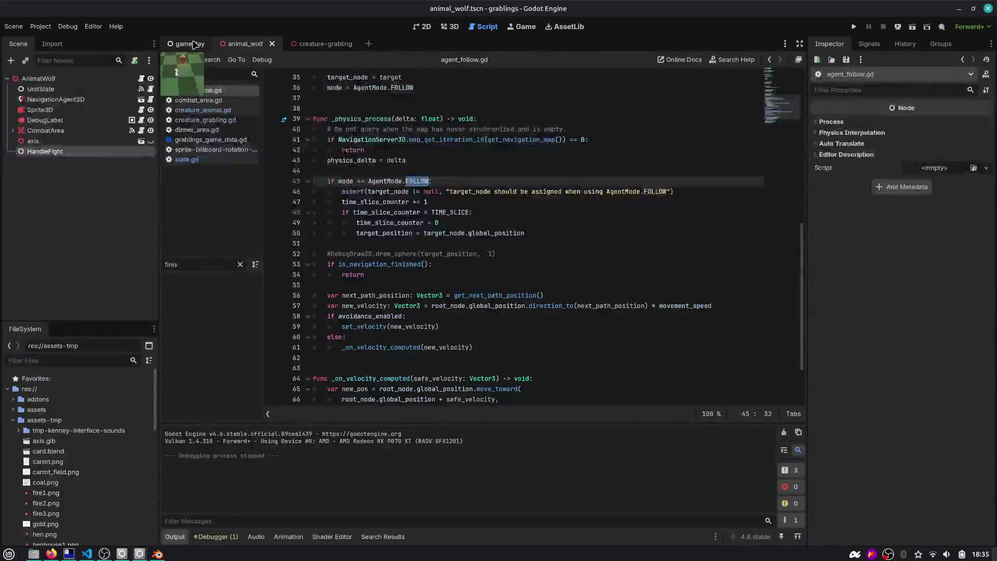
left_click(191, 44)
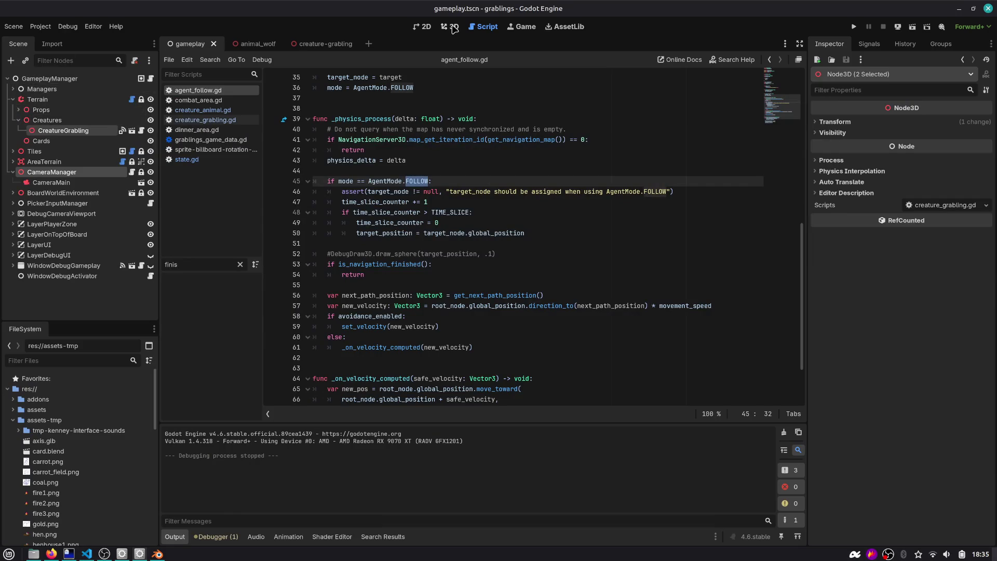
left_click(451, 26)
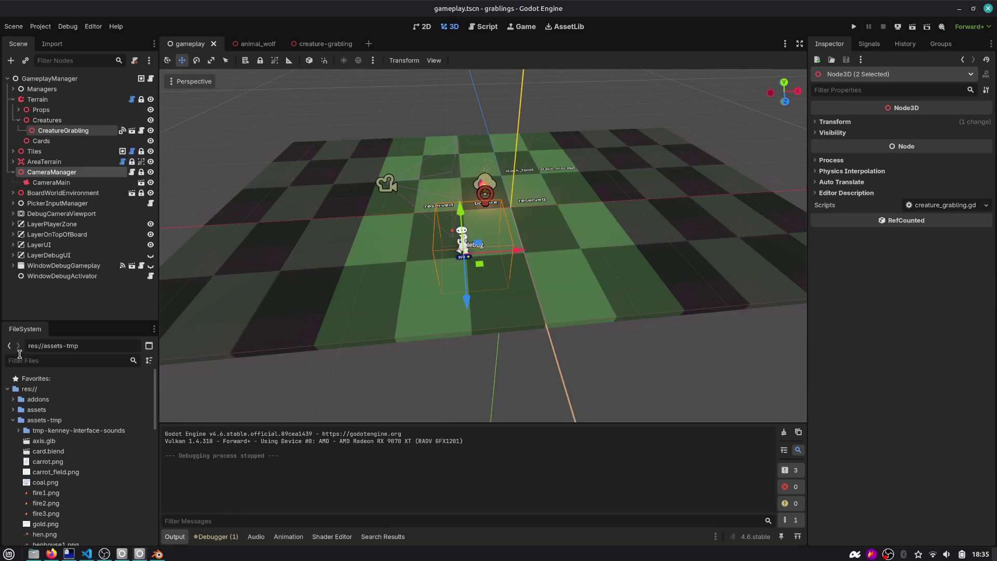
Step: Filter FileSystem by 'wolf', drop animal_wolf.tscn beside the grabling, and run the game
left_click(46, 358)
type("wolf")
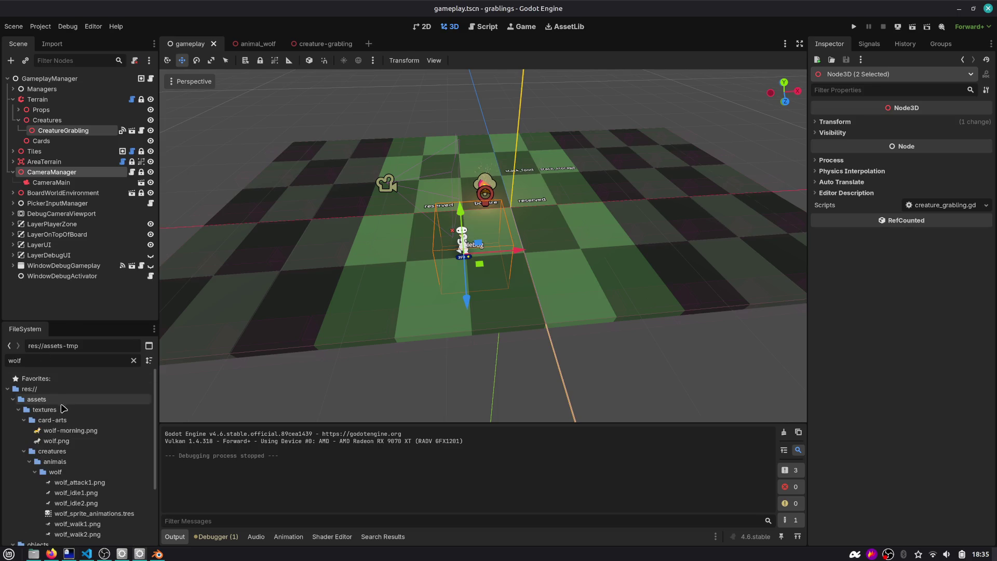
scroll(73, 447, "down", 3)
mouse_move(61, 494)
left_mouse_down()
mouse_move(259, 314)
mouse_move(413, 256)
mouse_move(389, 262)
left_mouse_up()
left_click(853, 27)
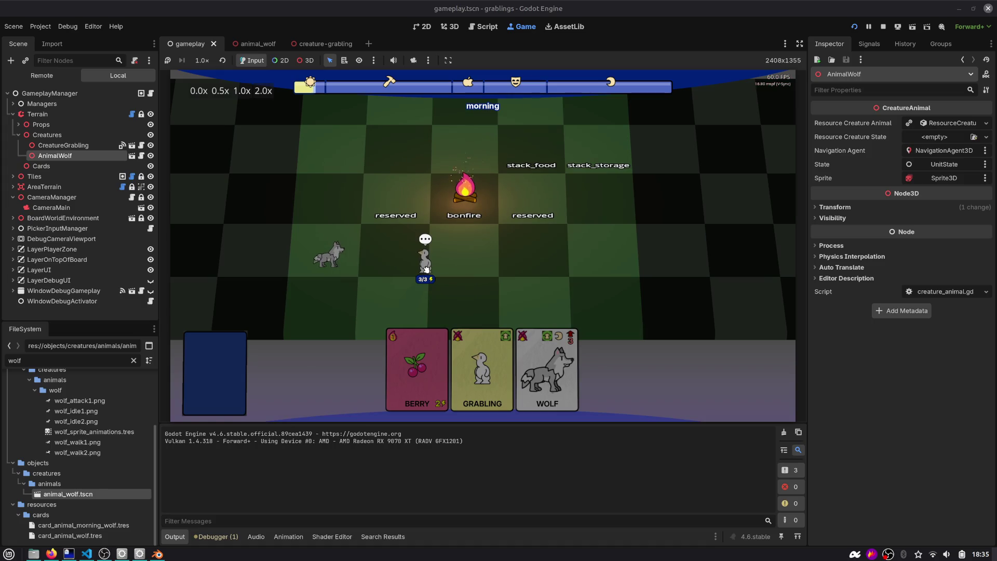
Step: Open the debug window with F1, advance to the night sleep slot, and send the grabling to a tile
key("F1")
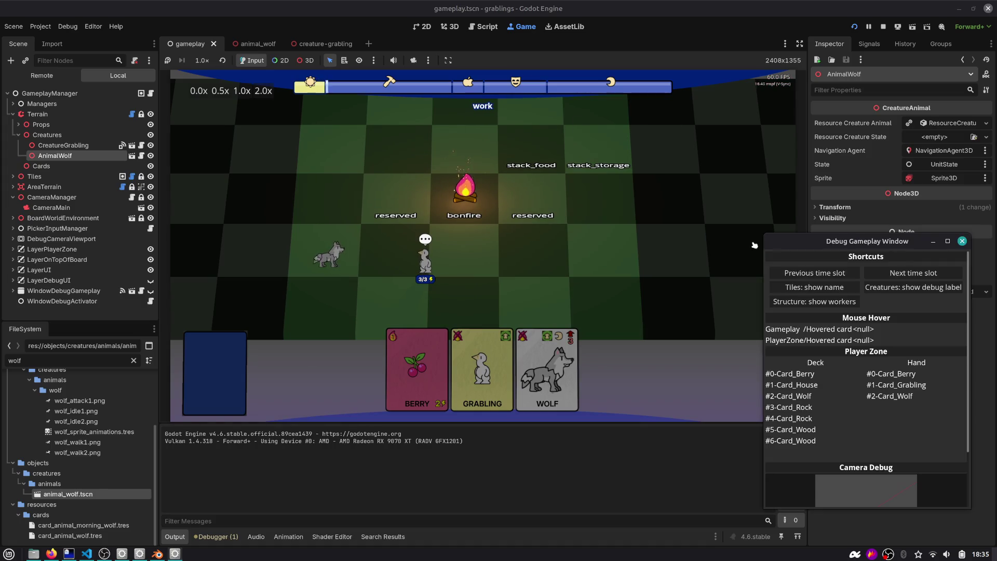
left_click(900, 277)
left_click(900, 277)
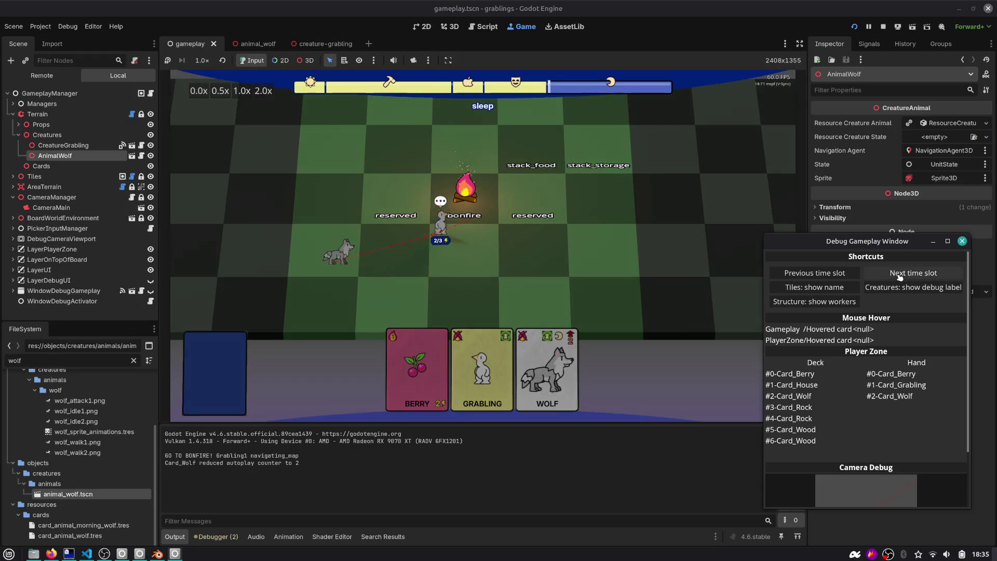
left_click(564, 254)
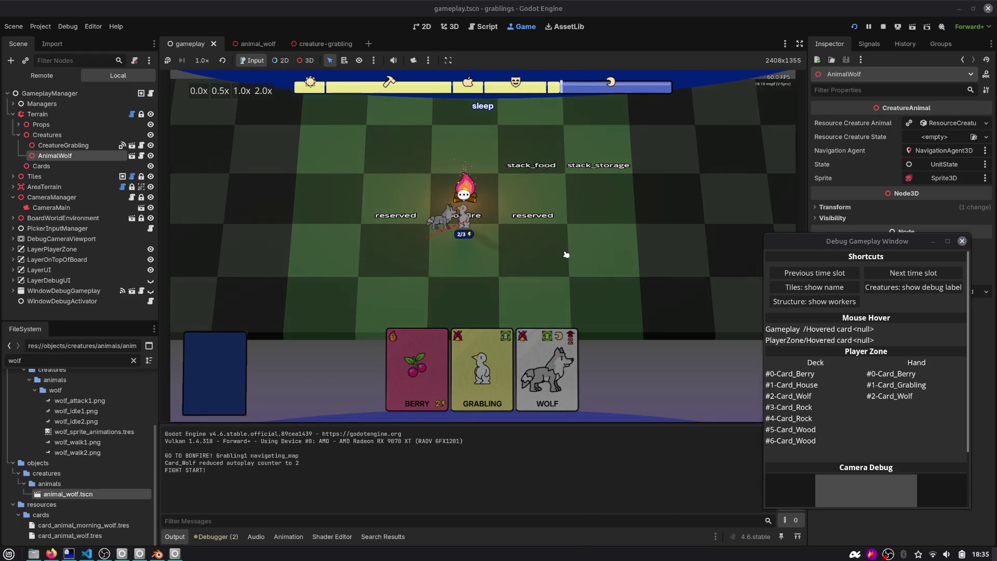
left_click(547, 256)
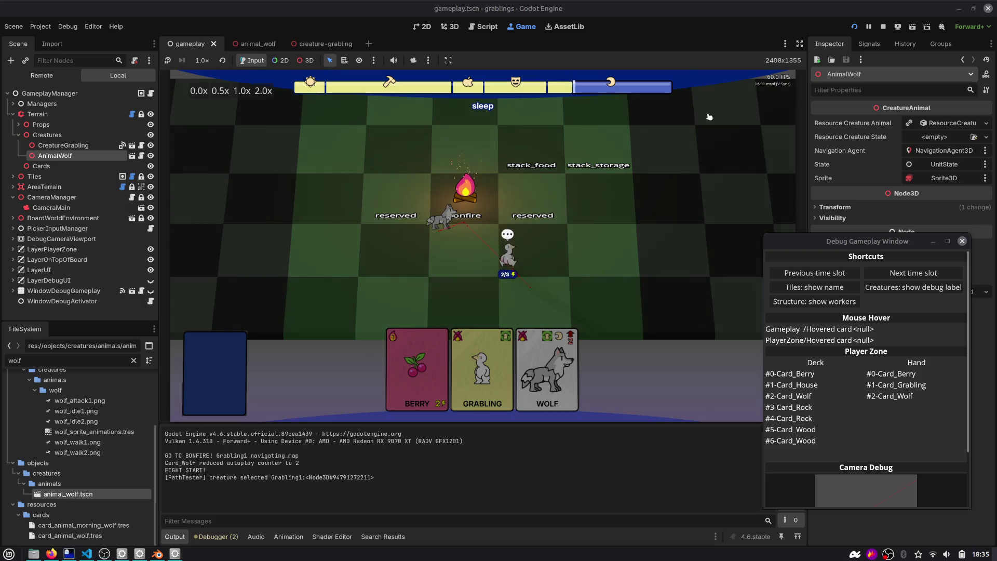
Step: Glance at the script editor, return to the game, and turn on creature debug labels
left_click(499, 26)
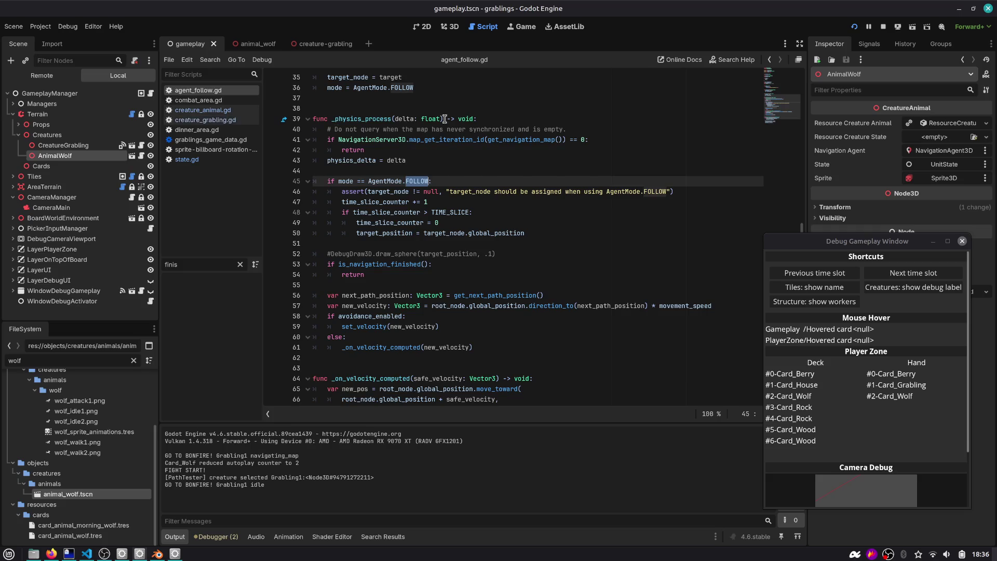
left_click(521, 27)
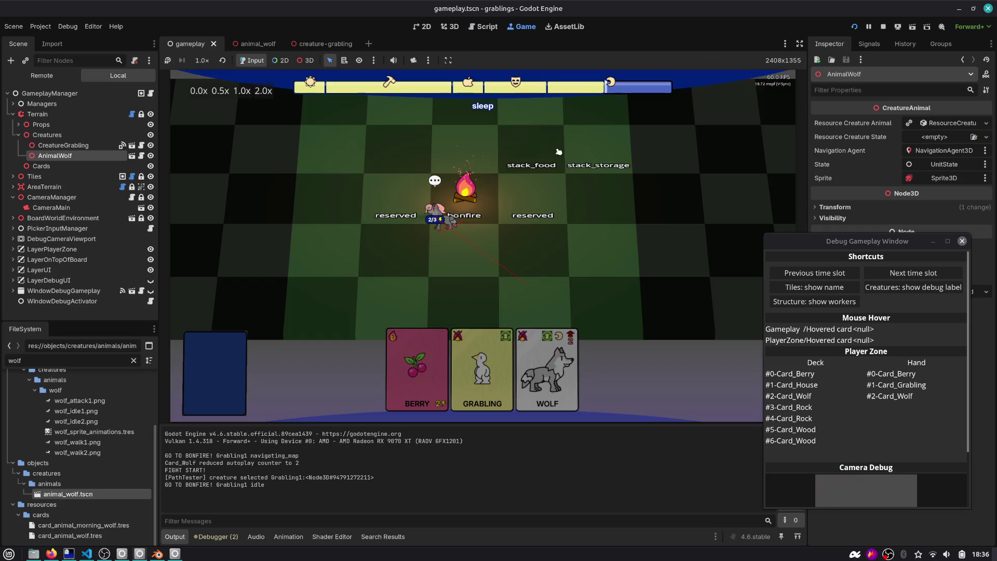
left_click(883, 290)
scroll(541, 213, "up", 5)
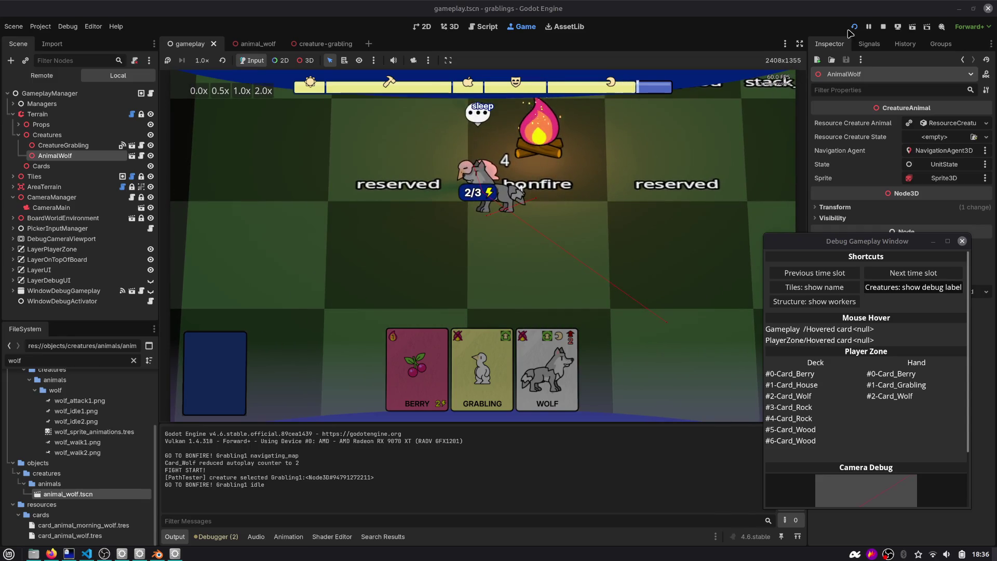
Step: Restart with F5, advance again to the sleep slot, move the grabling, and stop the game
key("F5")
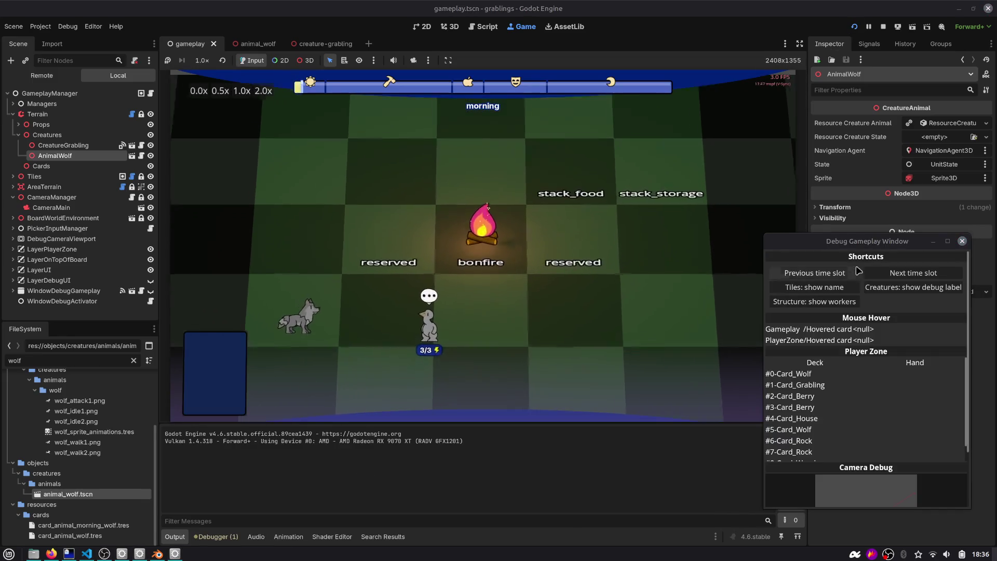
scroll(415, 257, "up", 4)
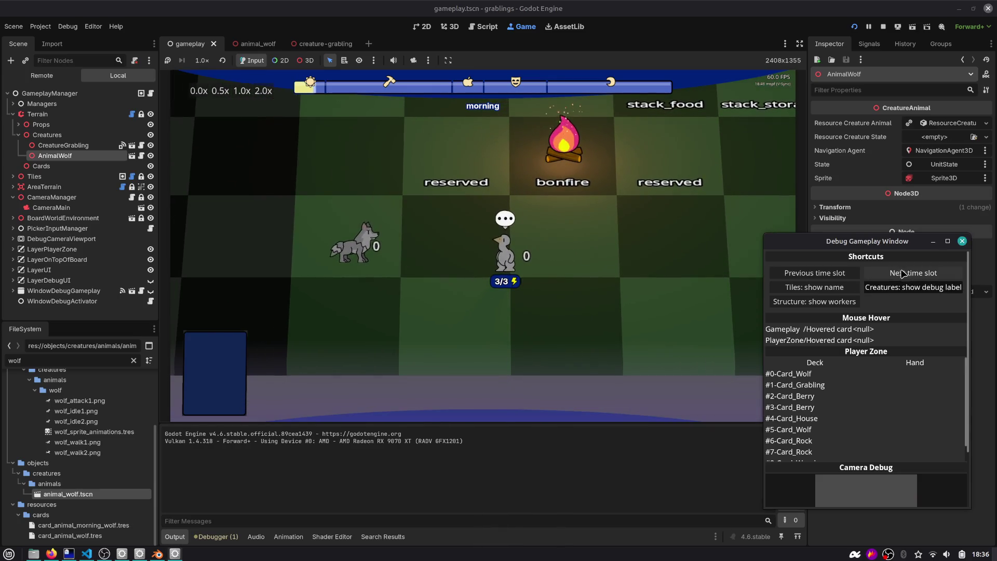
left_click(902, 274)
left_click(902, 273)
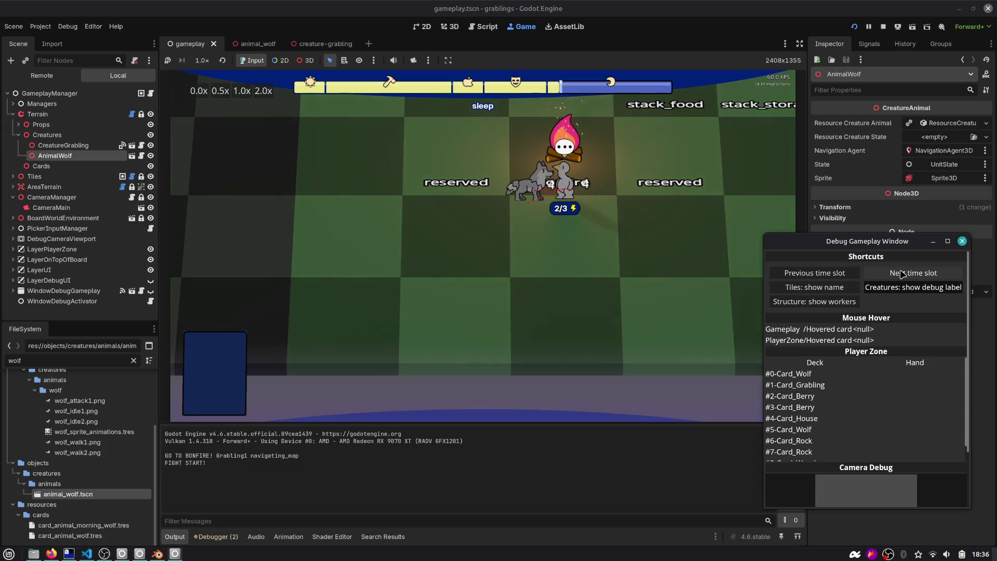
left_click(634, 241)
left_click(581, 226)
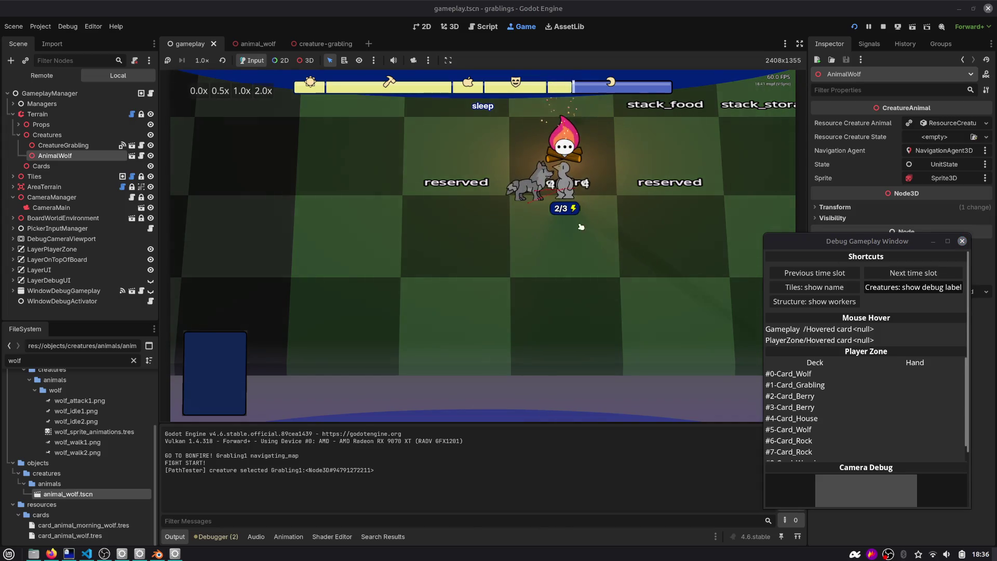
left_click(578, 213)
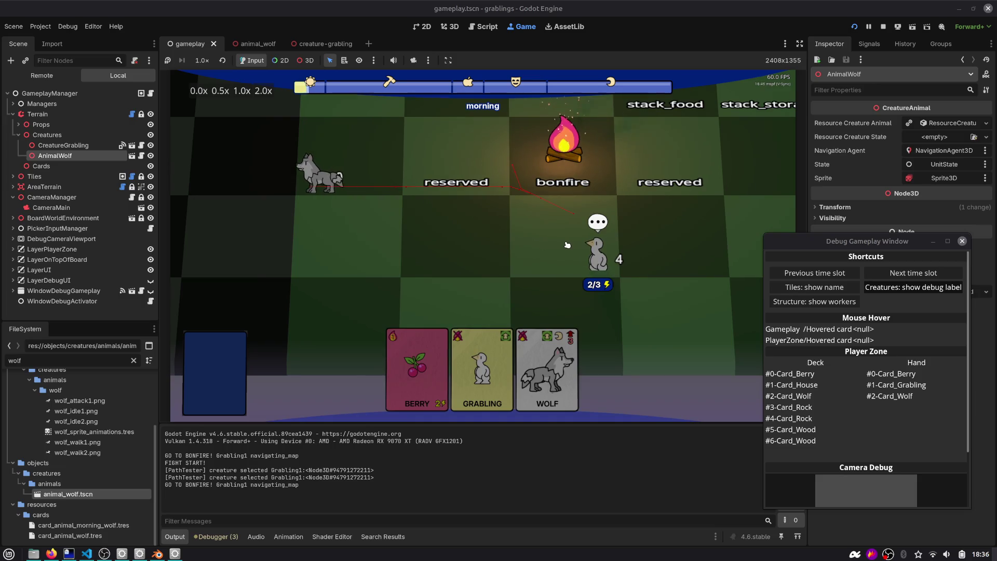
left_click(882, 27)
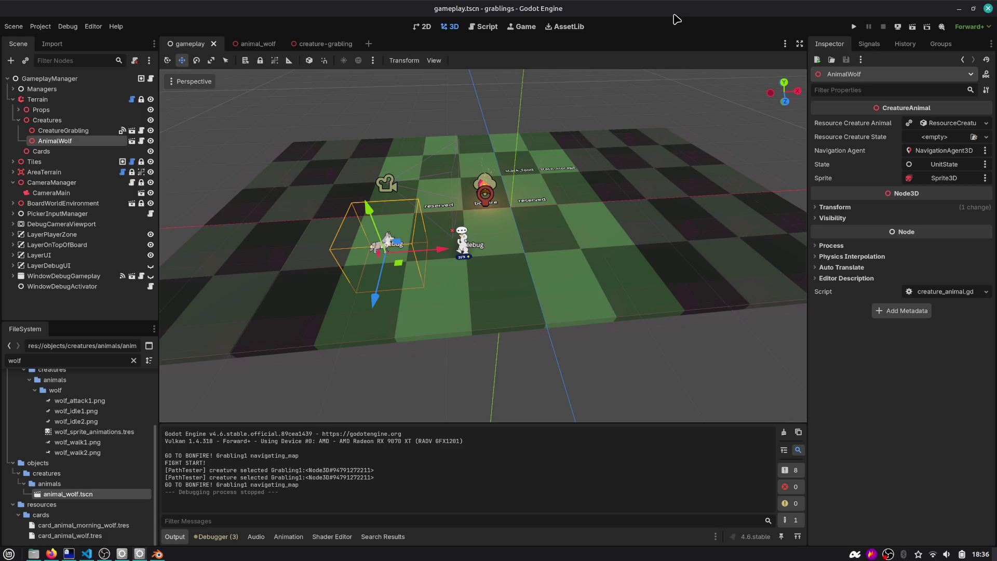
scroll(582, 178, "down", 5)
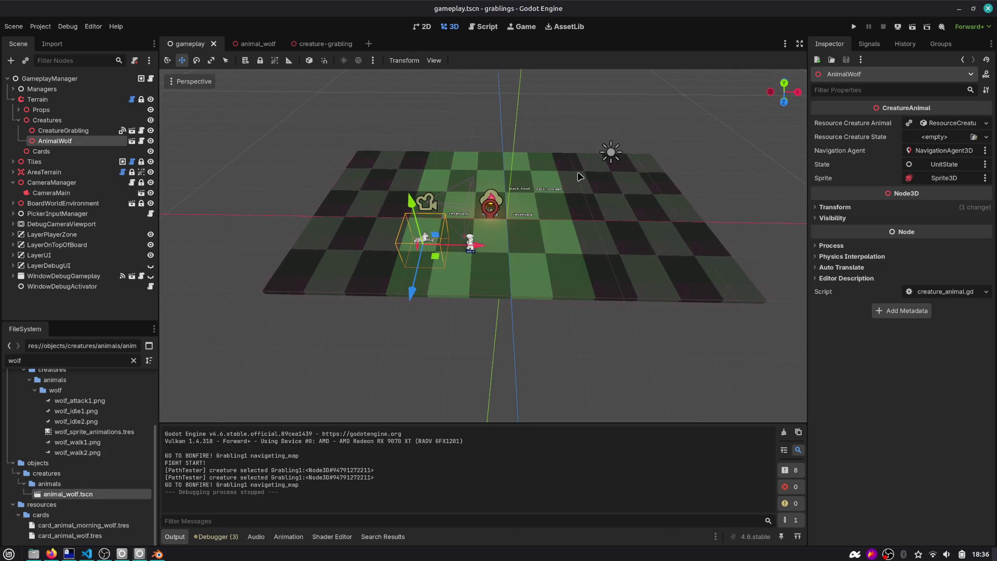
scroll(580, 176, "up", 4)
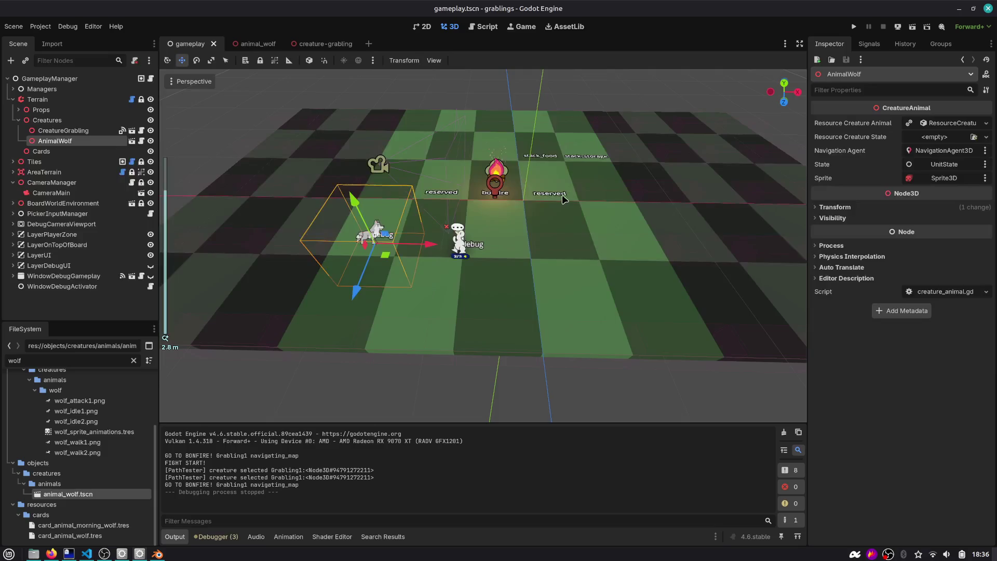
scroll(566, 192, "up", 1)
left_click_drag(571, 183, 542, 202)
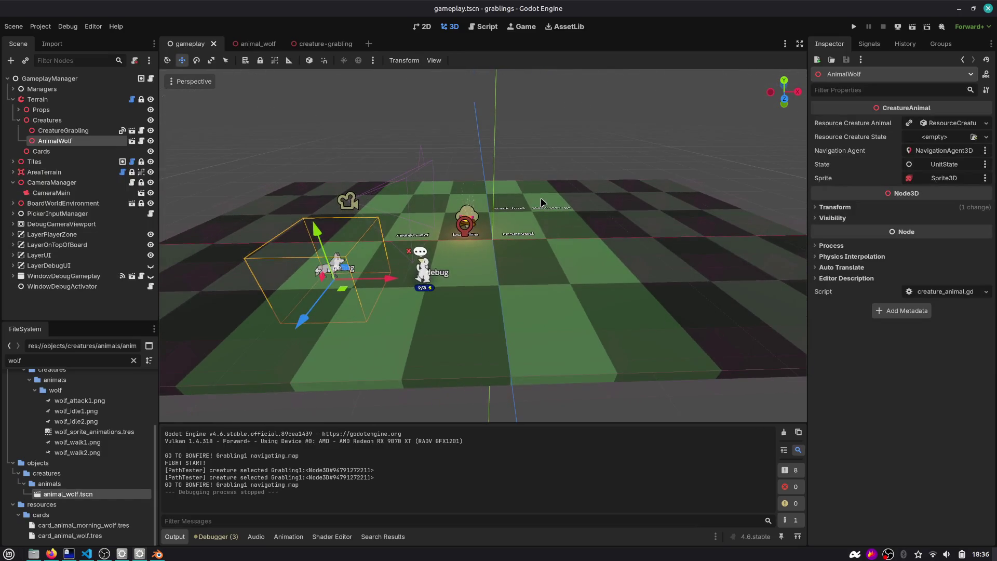
left_click(473, 27)
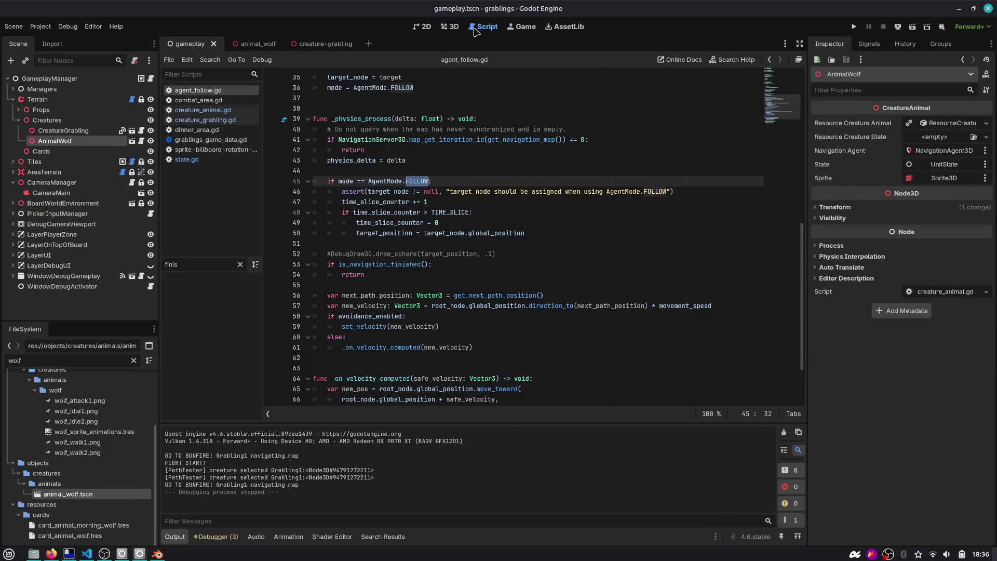
Step: Inspect line 42's return and the last_velocity and target_node variables in agent_follow.gd, then open creature_animal.gd
left_click(482, 147)
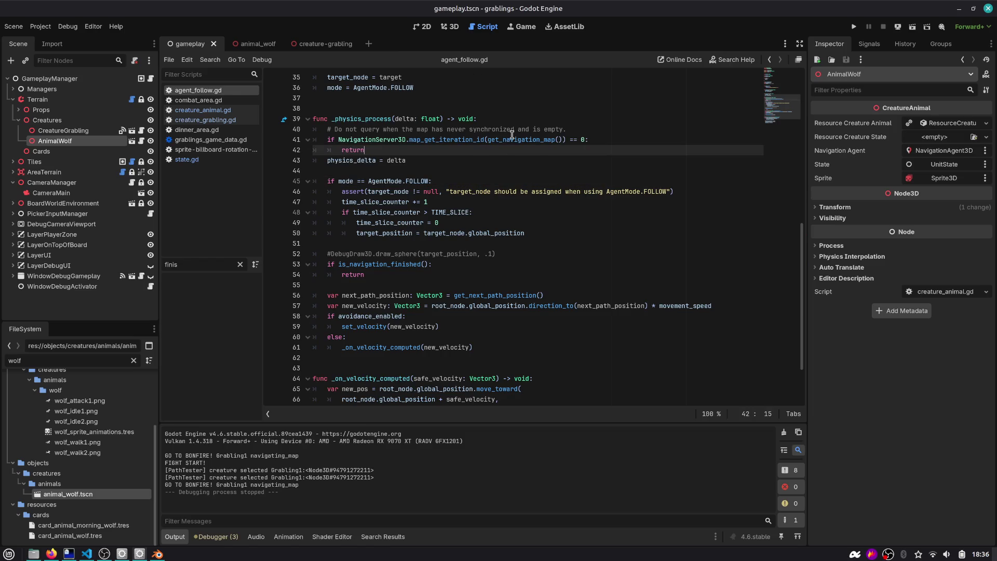
mouse_move(511, 136)
scroll(454, 153, "up", 10)
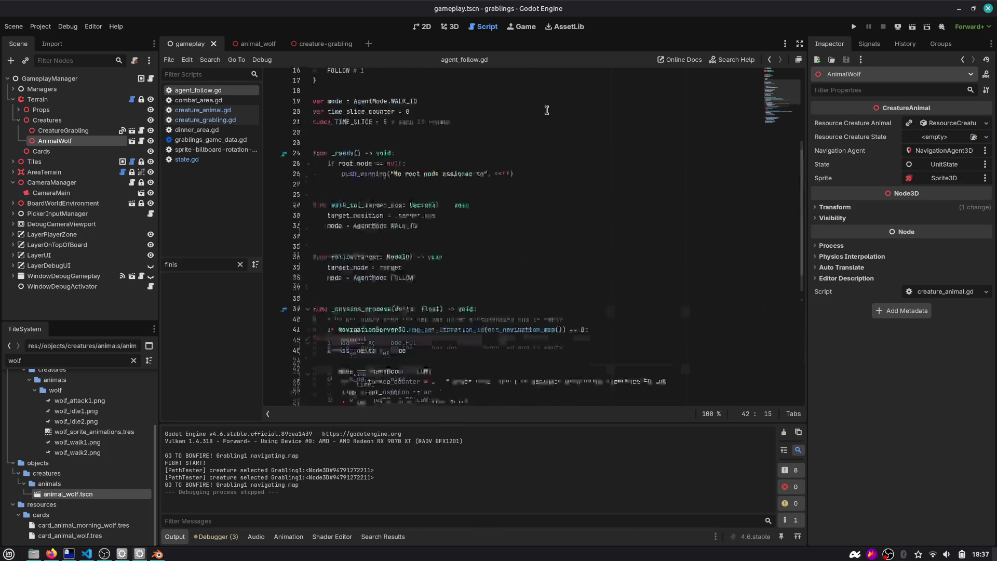
double_click(343, 180)
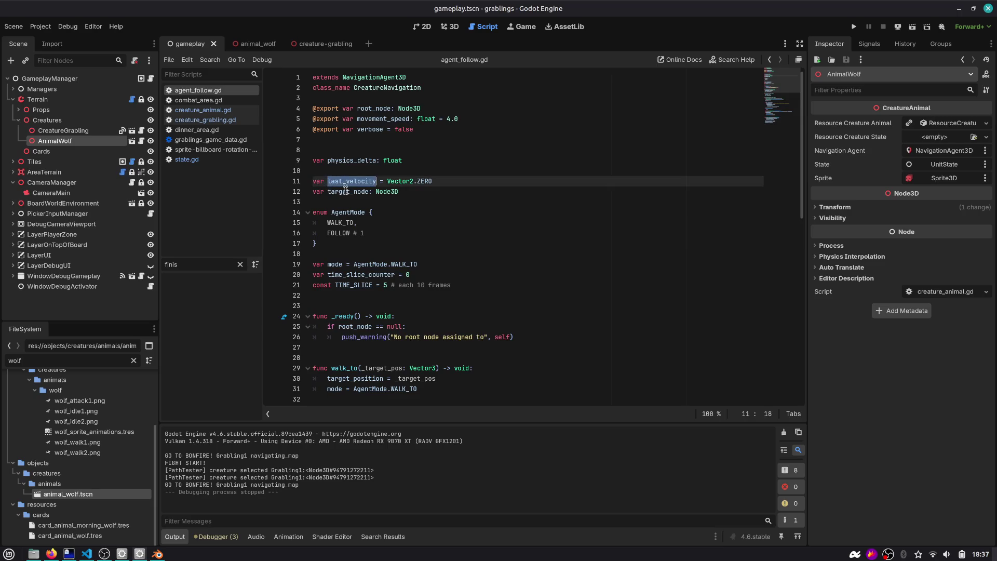
double_click(345, 191)
scroll(323, 181, "down", 3)
scroll(323, 181, "down", 3)
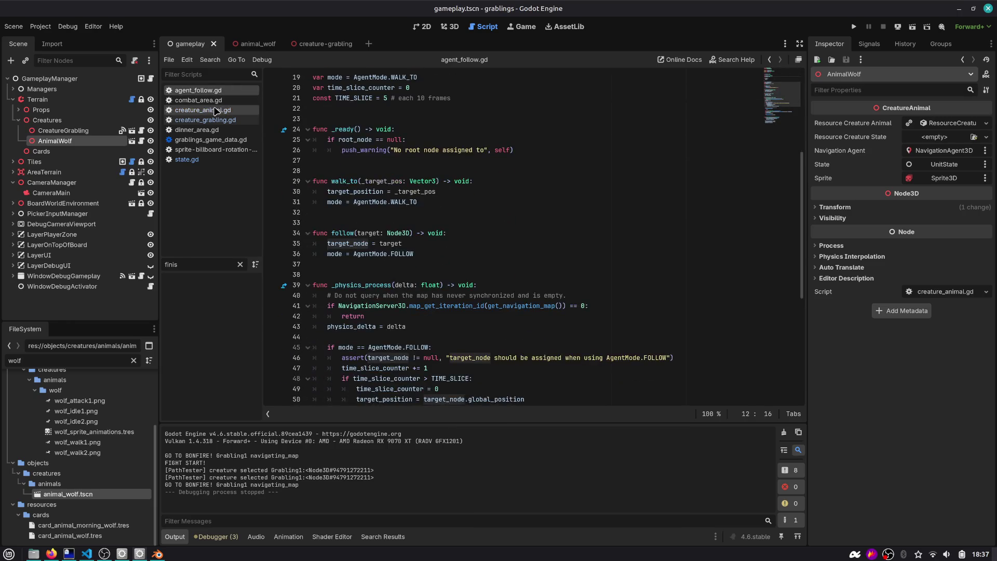
left_click(215, 110)
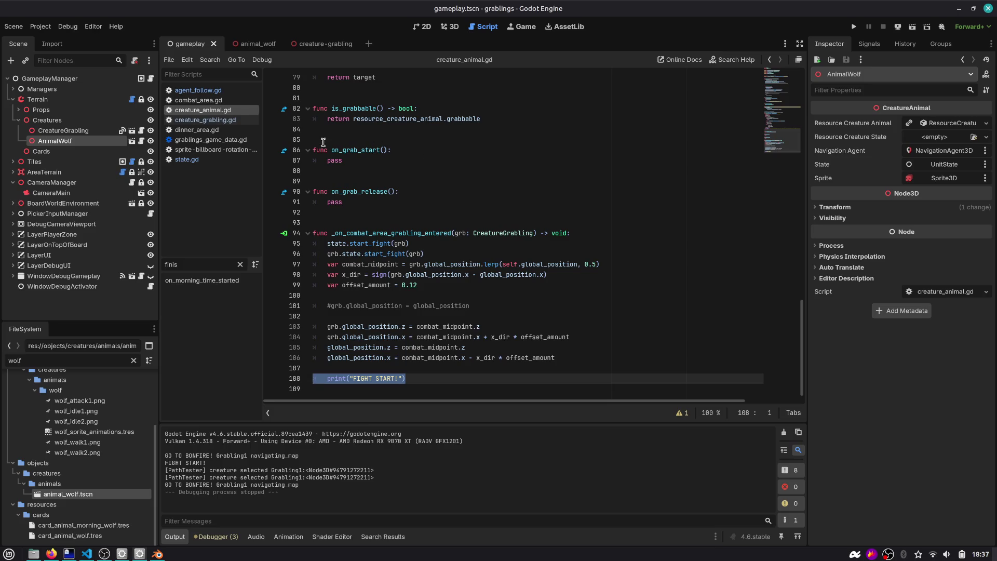
Step: Open state.gd and read through change_state, walk_to, follow and start_fight
left_click(187, 159)
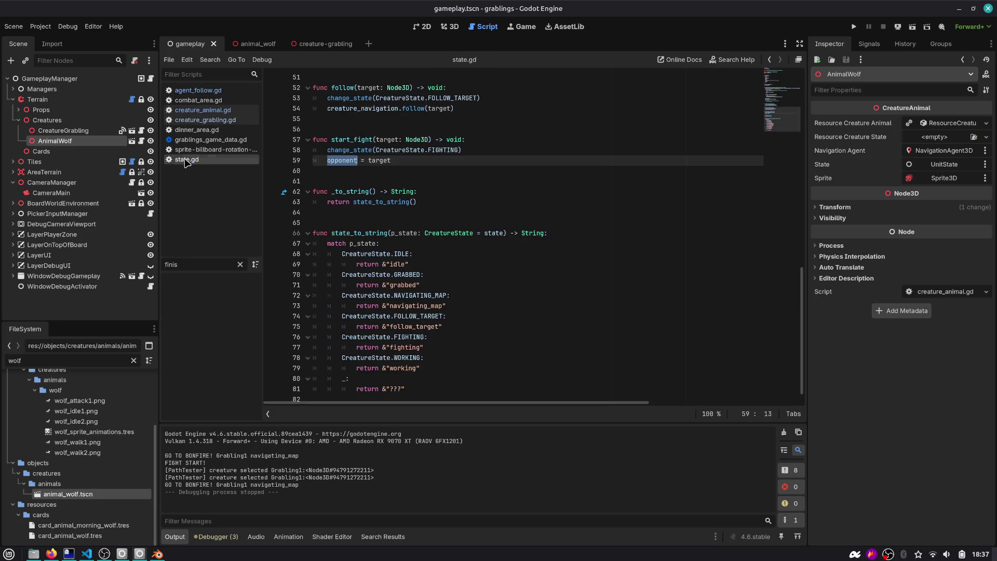
scroll(560, 141, "up", 15)
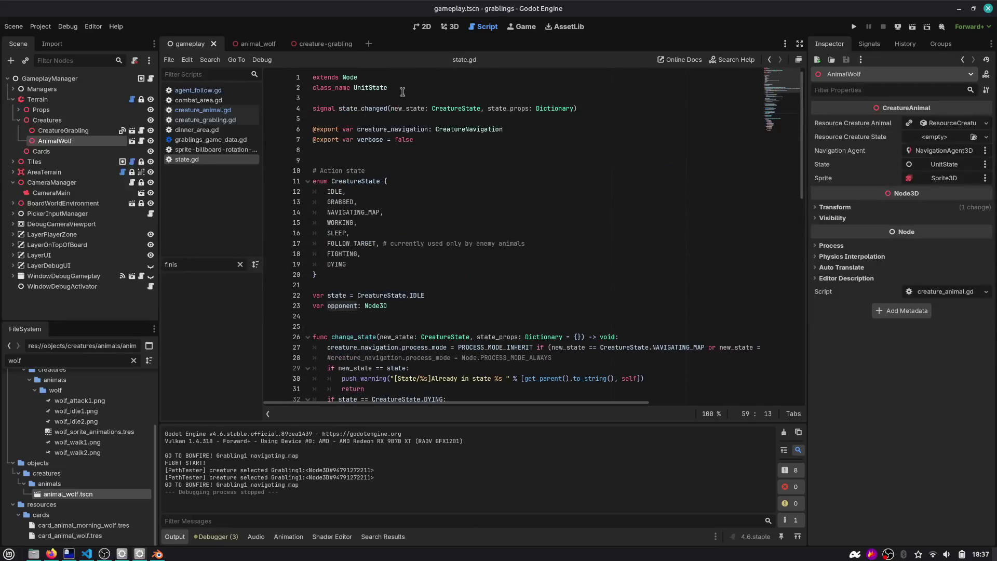
scroll(413, 191, "down", 5)
scroll(412, 191, "down", 4)
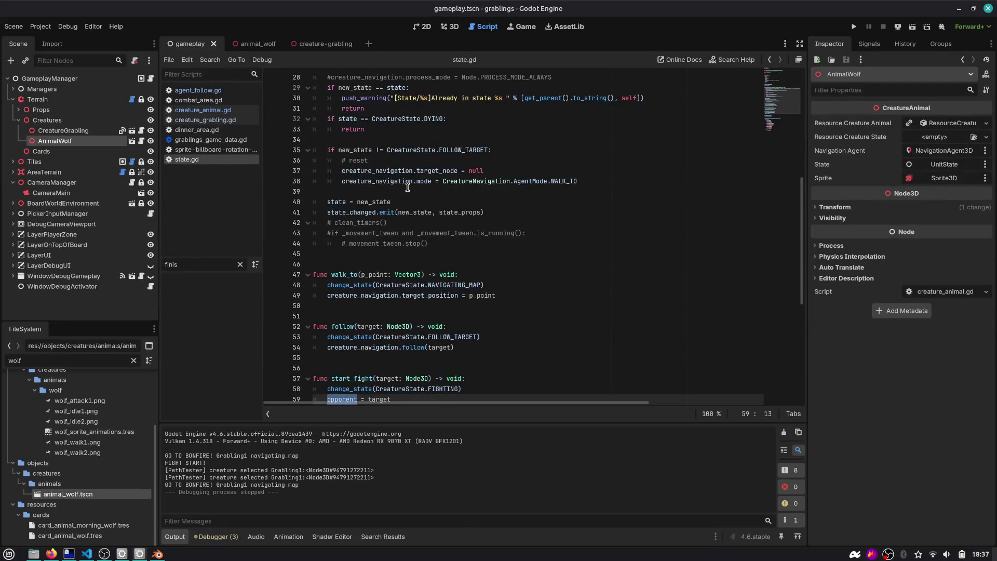
mouse_move(405, 186)
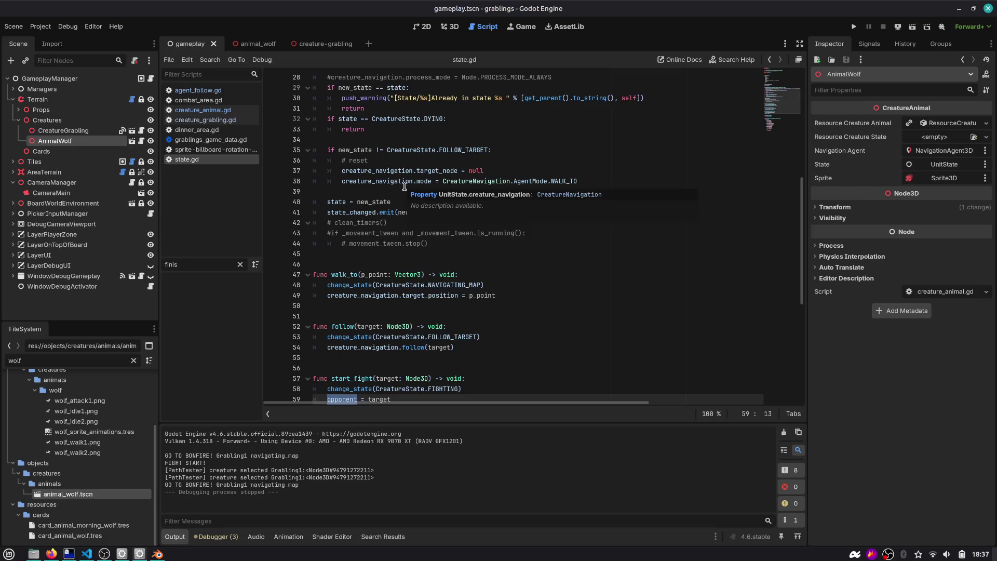
scroll(404, 186, "down", 3)
scroll(404, 186, "down", 2)
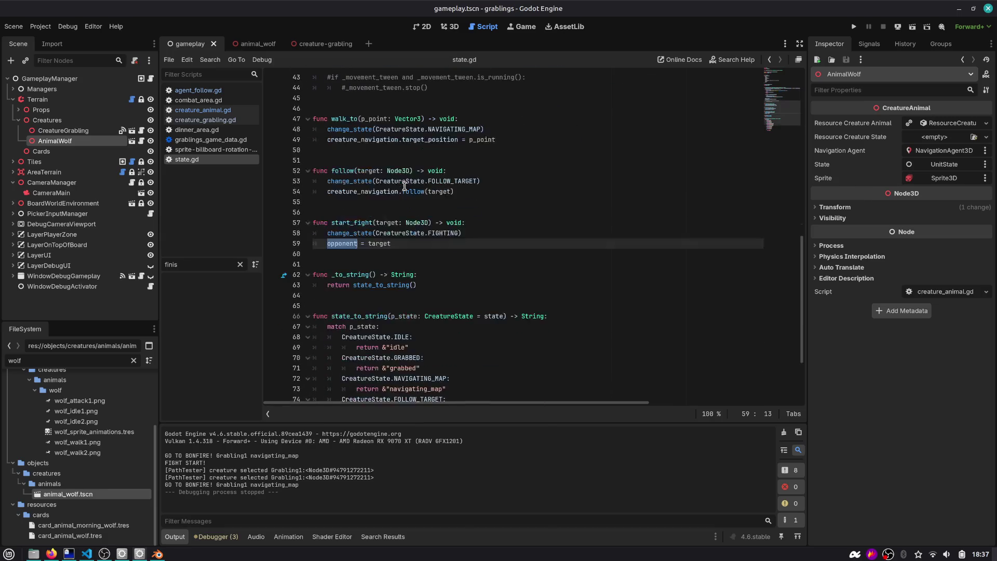